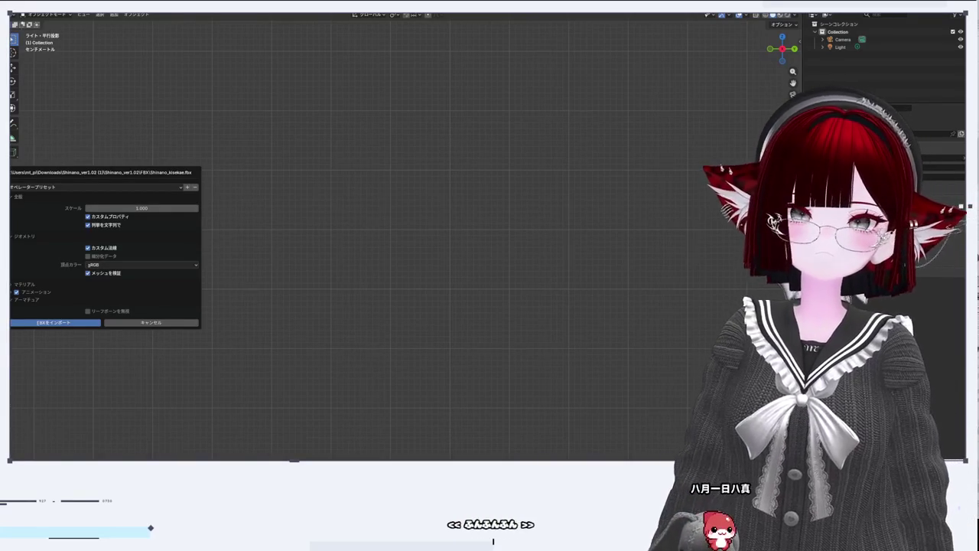
Step: Import the FBX avatar model with its armature options expanded
{"action": "left_click", "coordinate": [58, 300]}
{"action": "left_click", "coordinate": [47, 301]}
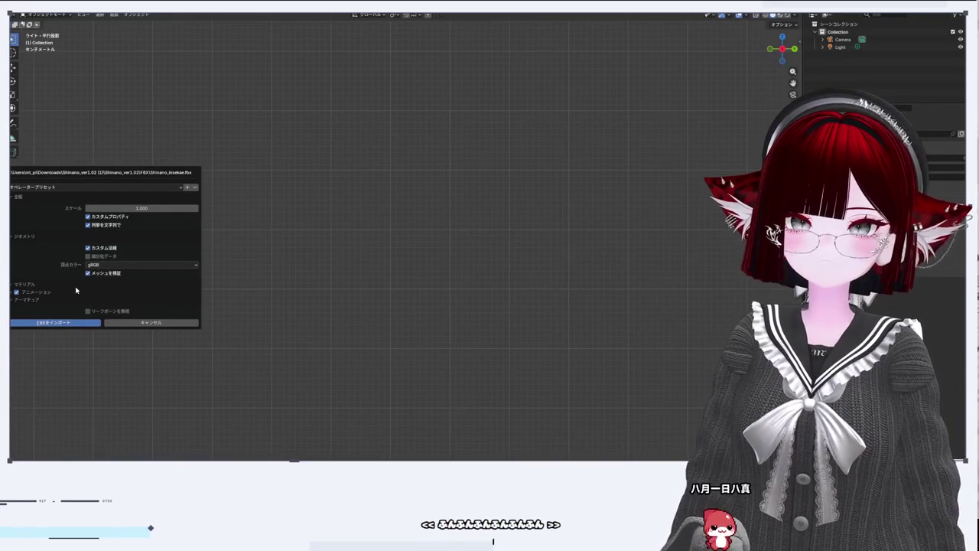
{"action": "left_click", "coordinate": [82, 327]}
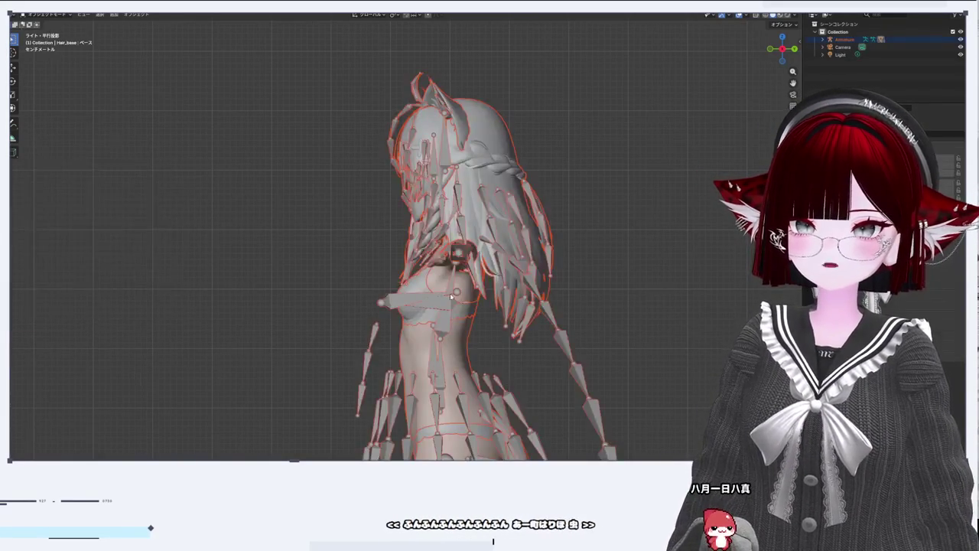
Step: Zoom in on the hand and switch to a straight-on front view
{"action": "scroll", "coordinate": [451, 294], "scroll_direction": "right", "scroll_amount": 10}
{"action": "scroll", "coordinate": [306, 283], "scroll_direction": "up", "scroll_amount": 8}
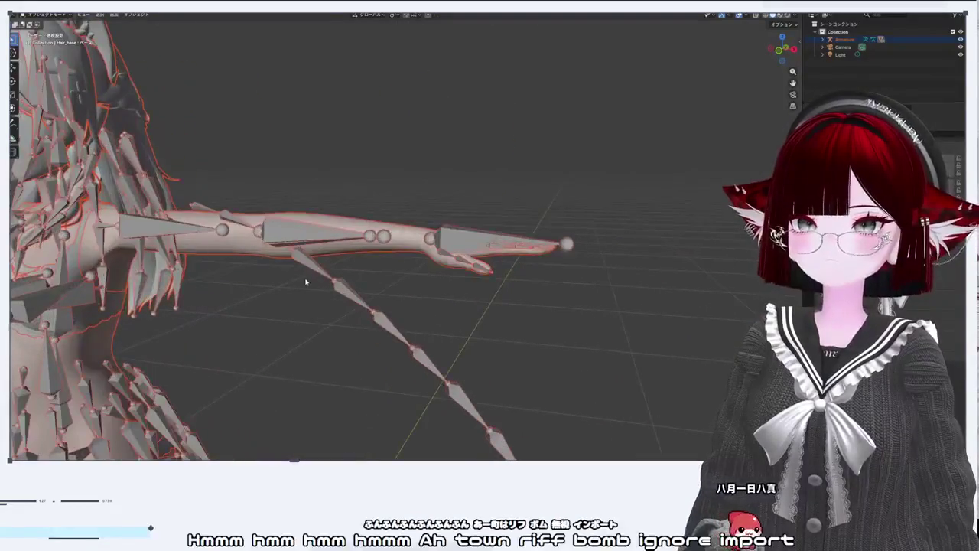
{"action": "scroll", "coordinate": [305, 282], "scroll_direction": "right", "scroll_amount": 3}
{"action": "right_click", "coordinate": [505, 291]}
{"action": "scroll", "coordinate": [646, 334], "scroll_direction": "up", "scroll_amount": 5}
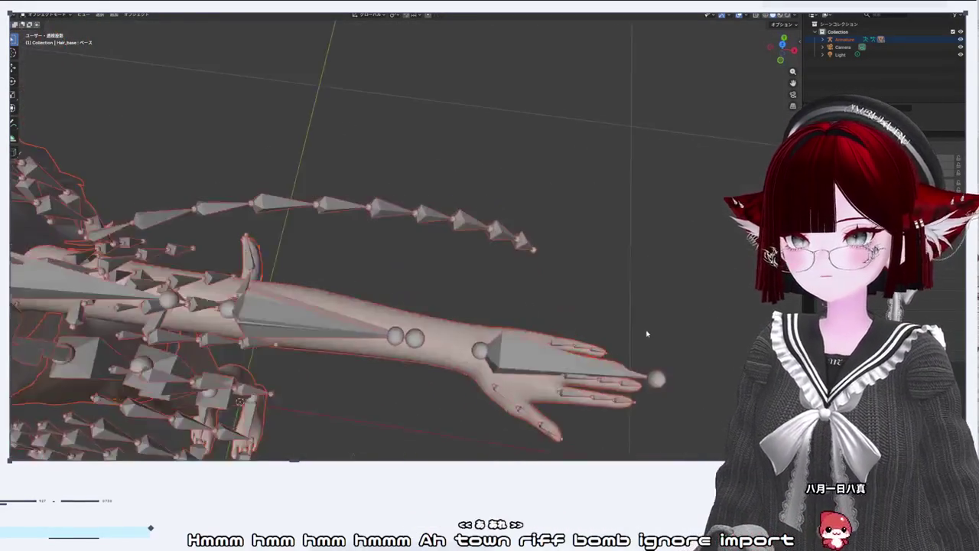
{"action": "scroll", "coordinate": [555, 259], "scroll_direction": "up", "scroll_amount": 5}
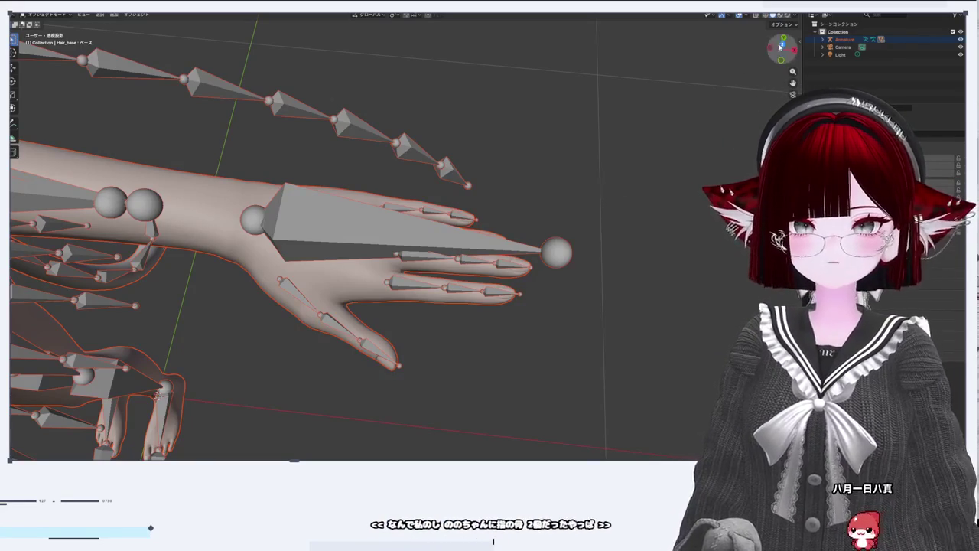
{"action": "left_click", "coordinate": [780, 46]}
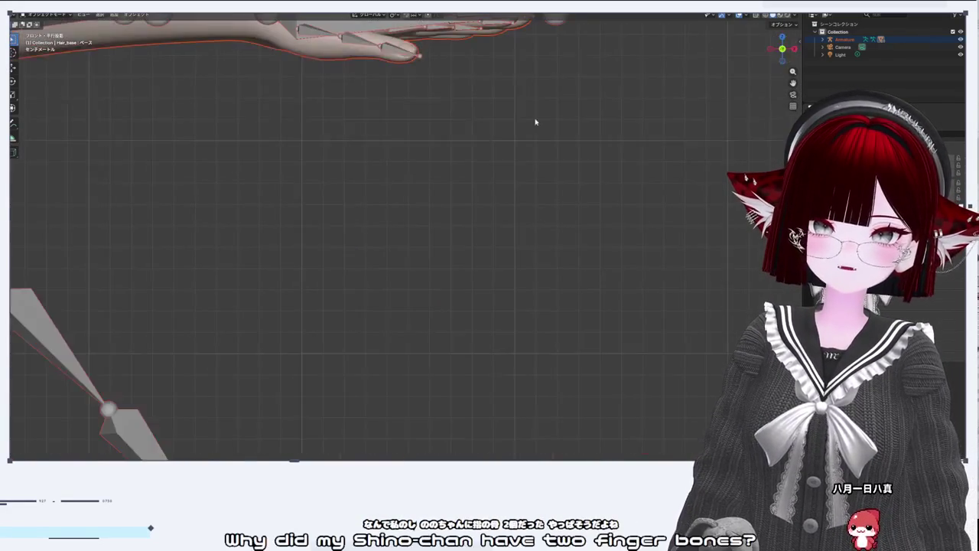
Step: Select the avatar's armature and briefly inspect its bones in Edit Mode
{"action": "scroll", "coordinate": [535, 123], "scroll_direction": "up", "scroll_amount": 8}
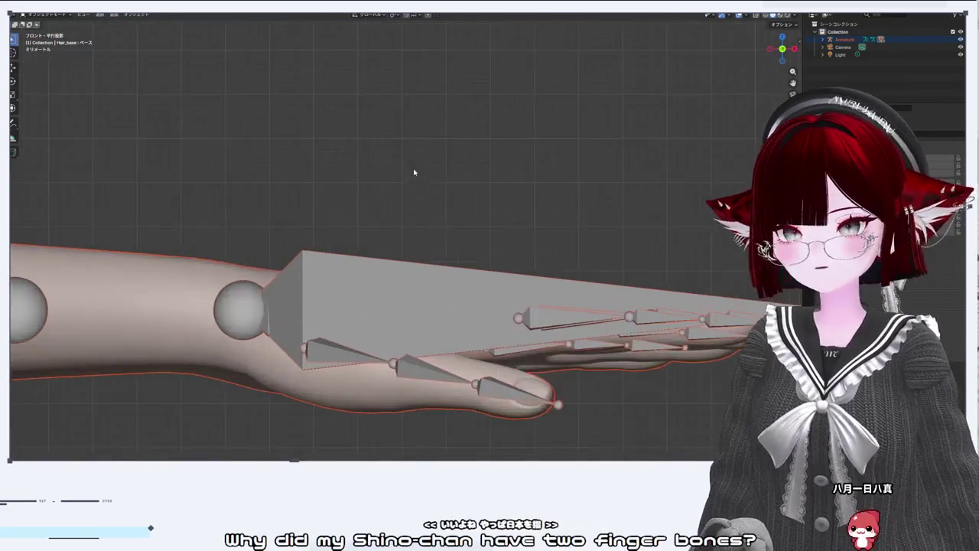
{"action": "scroll", "coordinate": [414, 173], "scroll_direction": "up", "scroll_amount": 3}
{"action": "left_click", "coordinate": [498, 262]}
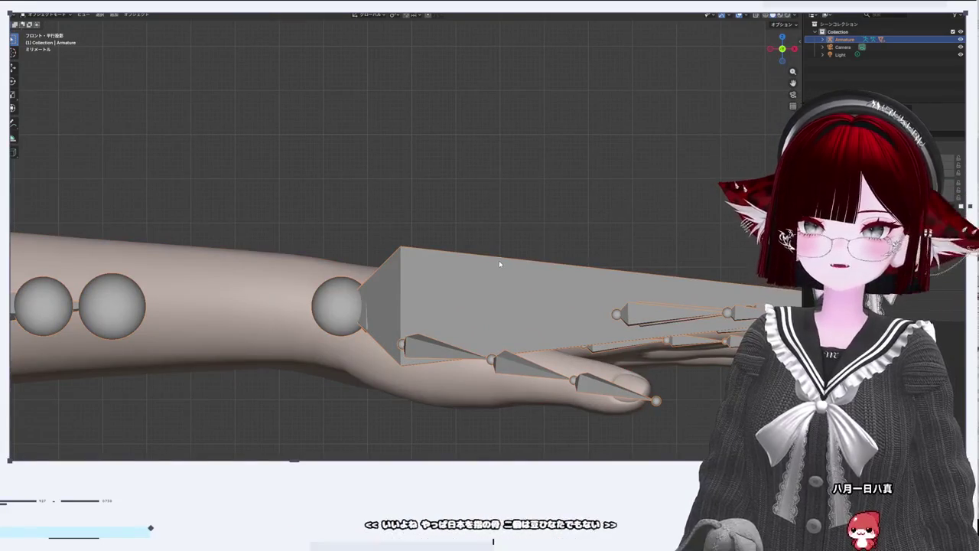
{"action": "key", "text": "Tab"}
{"action": "scroll", "coordinate": [499, 260], "scroll_direction": "down", "scroll_amount": 3}
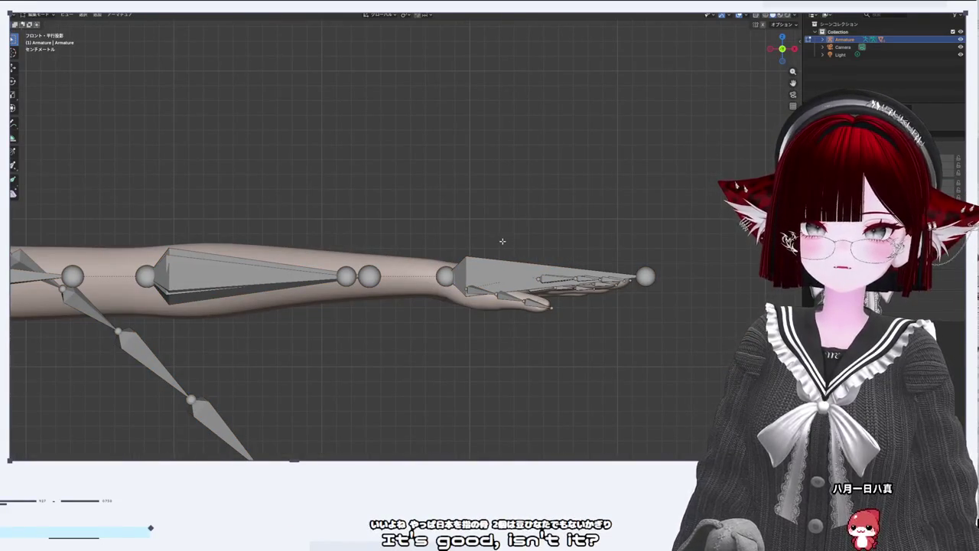
{"action": "scroll", "coordinate": [503, 241], "scroll_direction": "down", "scroll_amount": 5}
{"action": "scroll", "coordinate": [503, 241], "scroll_direction": "up", "scroll_amount": 5}
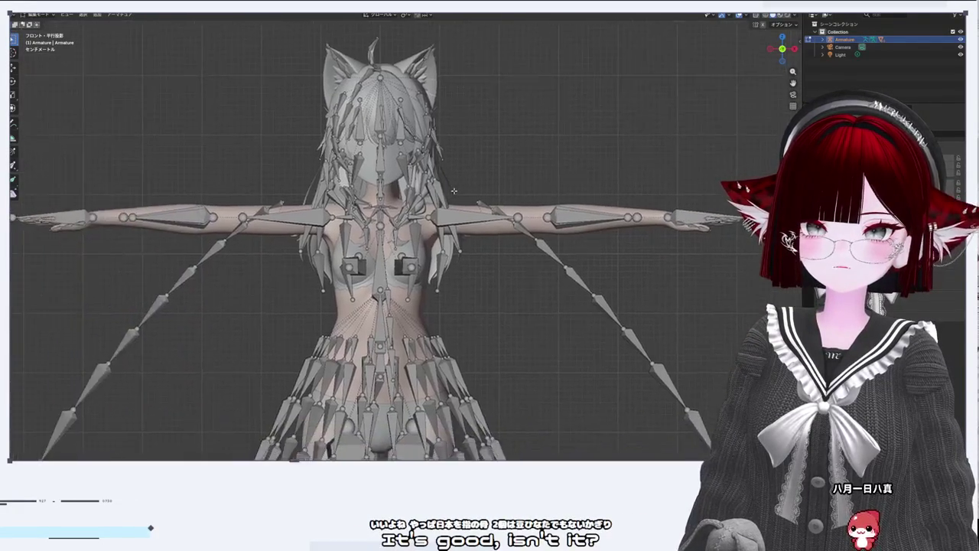
{"action": "key", "text": "Tab"}
Step: Hide Body_base, then hide hair, camera and light by inverting the Armature selection
{"action": "left_click", "coordinate": [530, 263]}
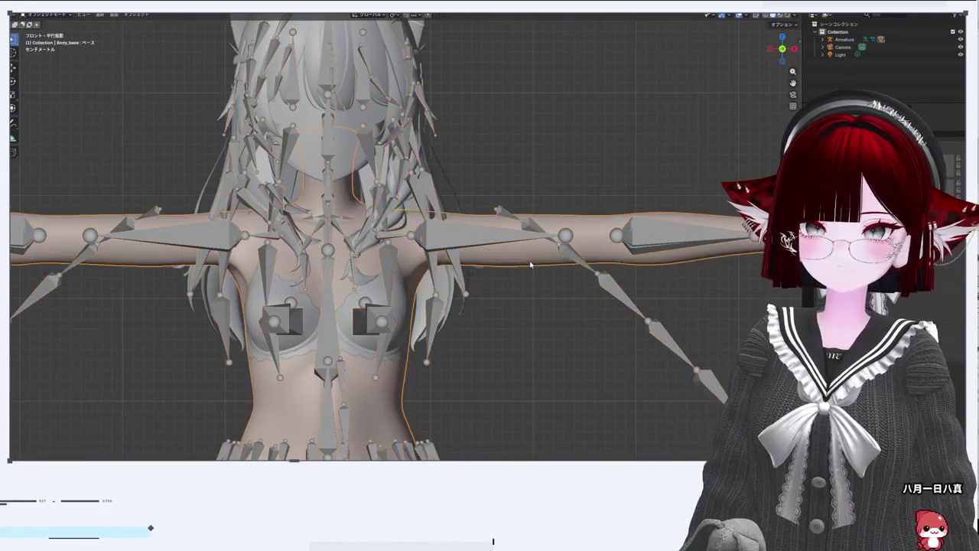
{"action": "key", "text": "h"}
{"action": "left_click", "coordinate": [365, 129]}
{"action": "key", "text": "h"}
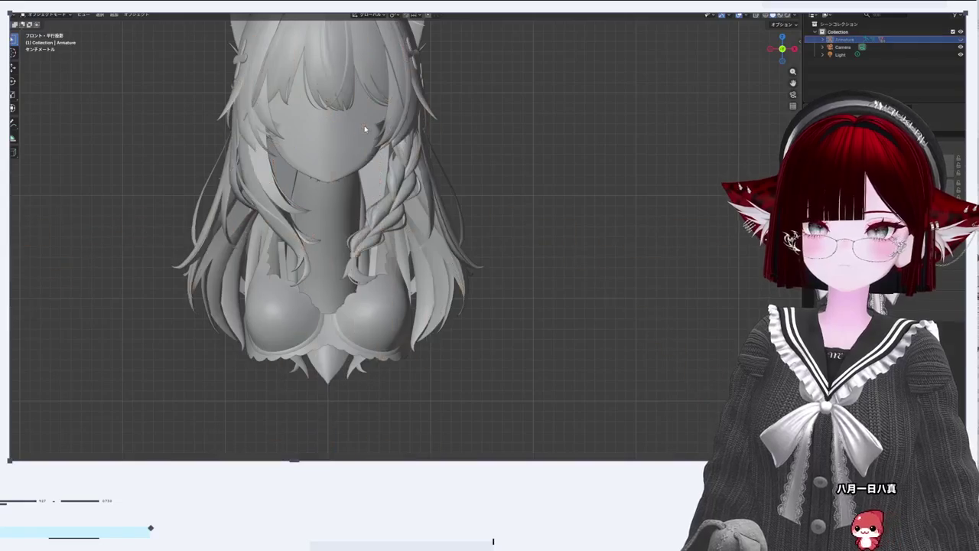
{"action": "key", "text": "alt+h"}
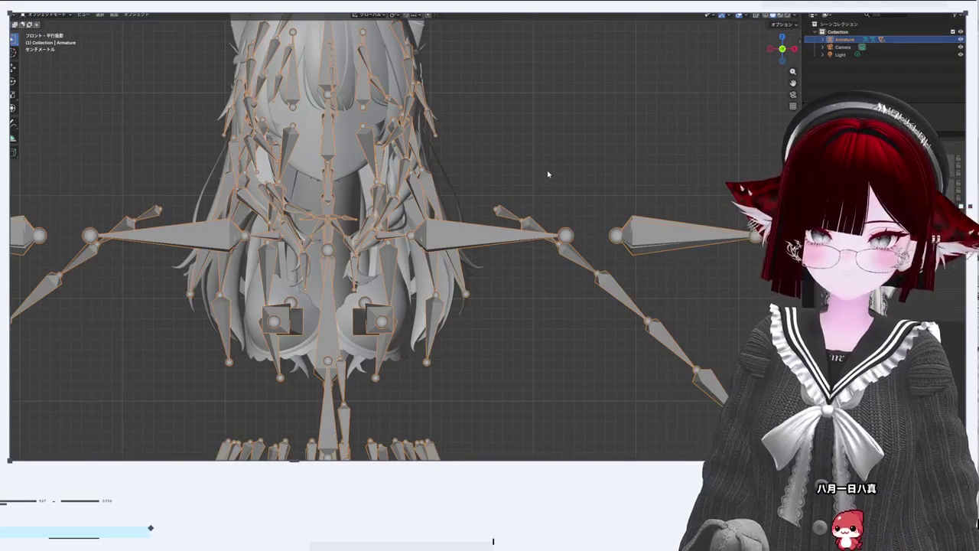
{"action": "key", "text": "ctrl+i"}
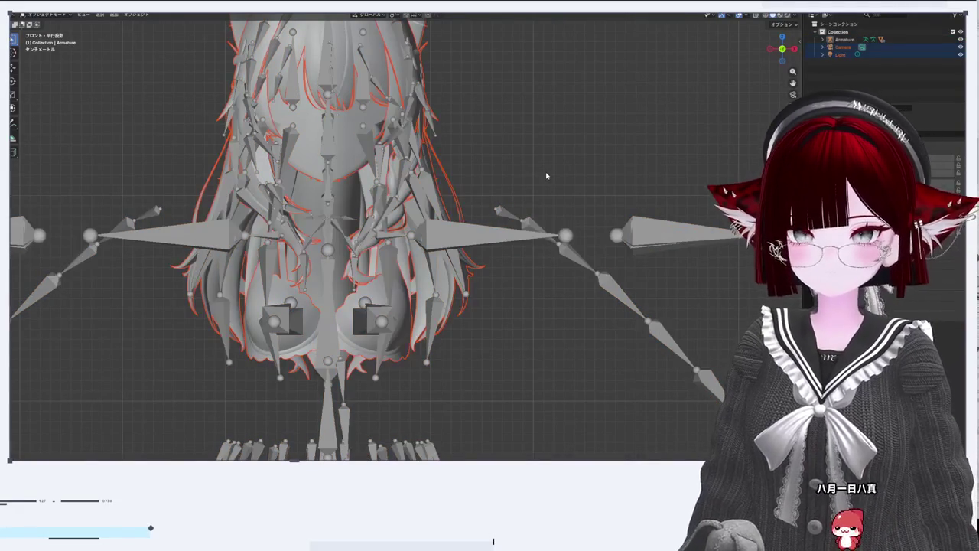
{"action": "key", "text": "h"}
{"action": "scroll", "coordinate": [334, 92], "scroll_direction": "up", "scroll_amount": 2}
{"action": "left_click", "coordinate": [334, 92]}
Step: Hide the head's child hair bones and the Neck bone
{"action": "left_click_drag", "start_coordinate": [334, 91], "coordinate": [397, 189]}
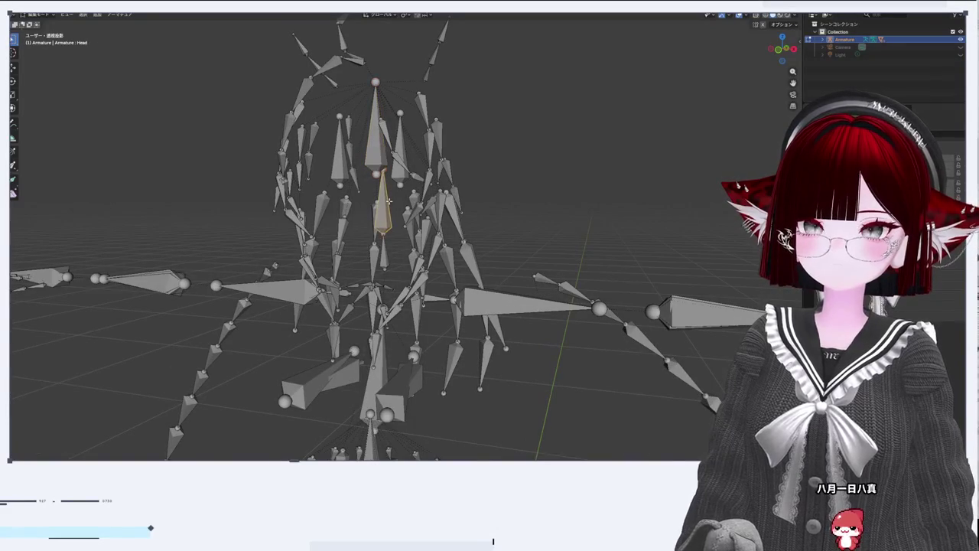
{"action": "key", "text": "shift+g"}
{"action": "left_click", "coordinate": [389, 201]}
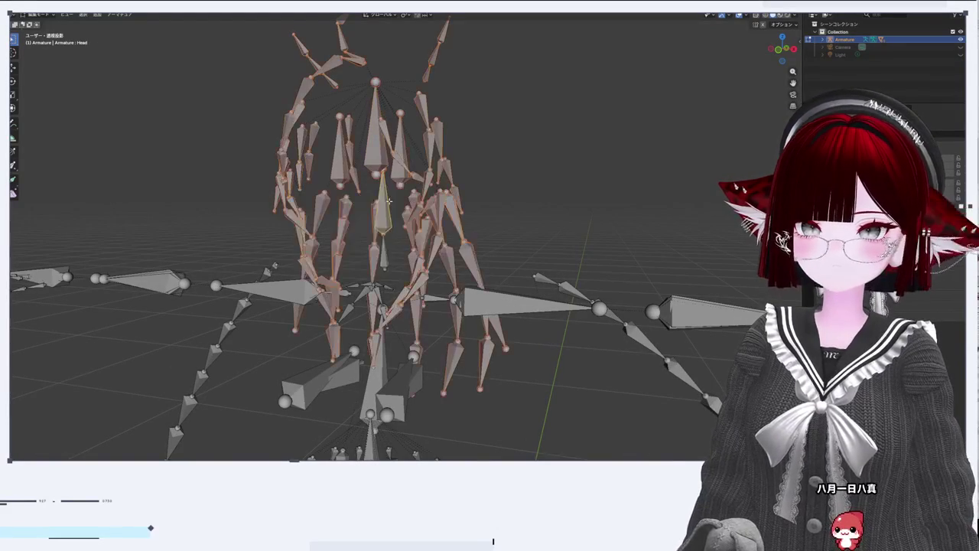
{"action": "key", "text": "h"}
{"action": "scroll", "coordinate": [454, 263], "scroll_direction": "up", "scroll_amount": 4}
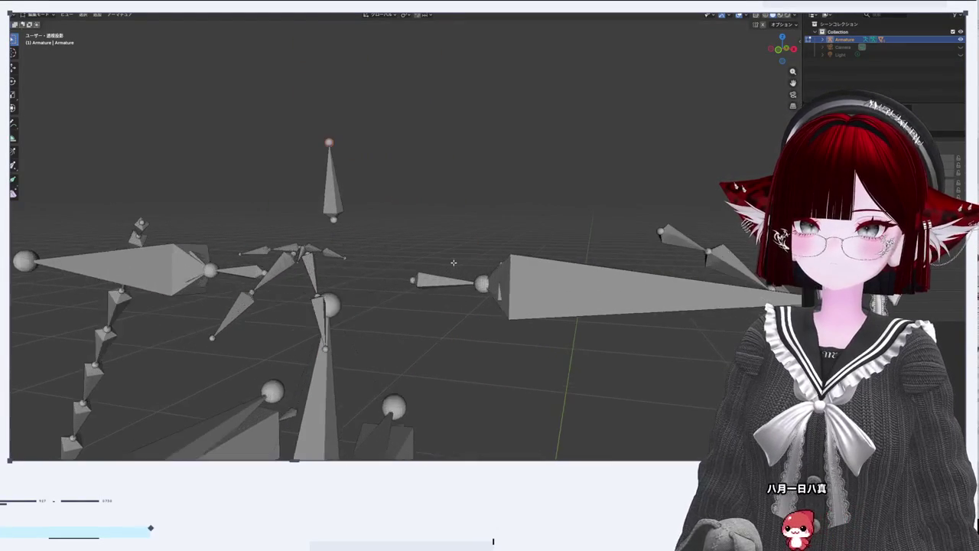
{"action": "left_click_drag", "start_coordinate": [379, 230], "coordinate": [337, 242]}
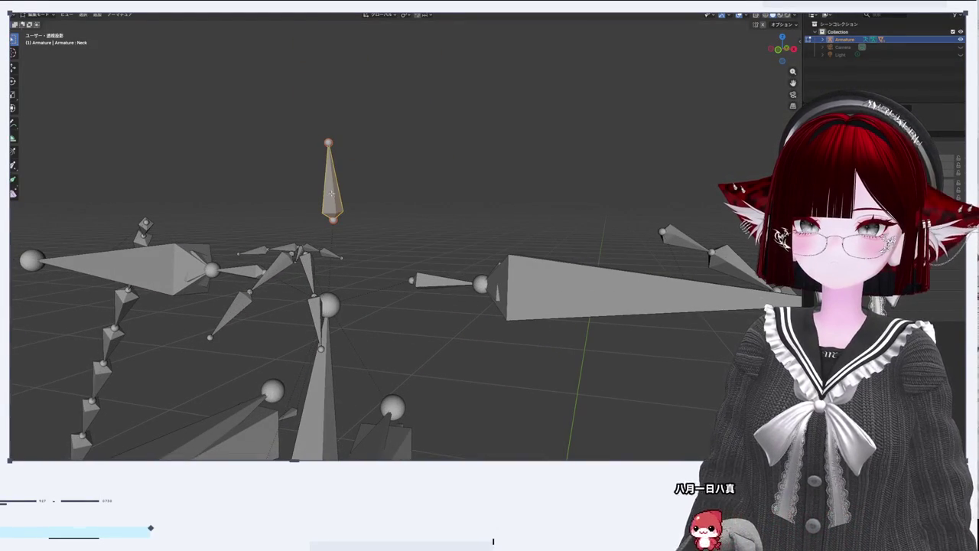
{"action": "key", "text": "h"}
Step: Select the Ribbon_A1.L bone, then delete a linked bone chain
{"action": "left_click", "coordinate": [300, 248]}
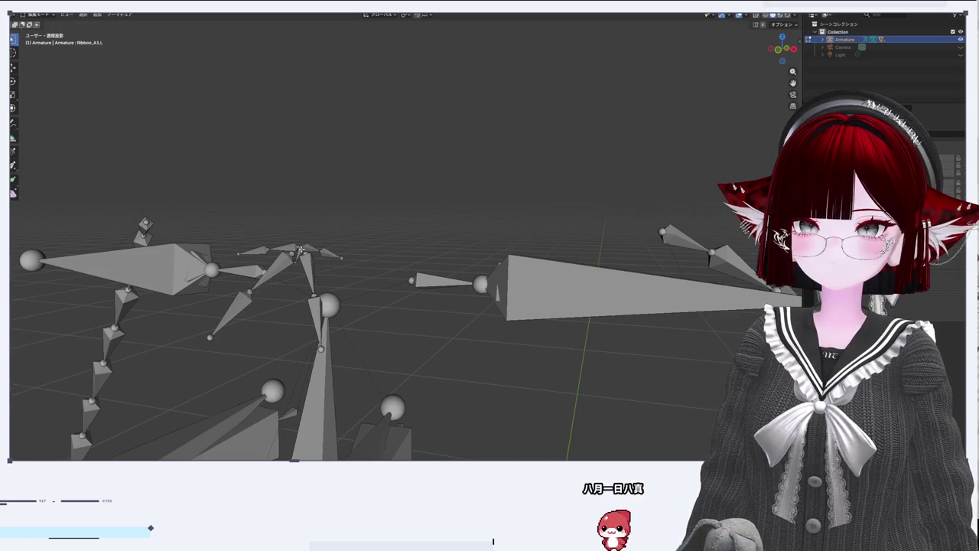
{"action": "right_click", "coordinate": [301, 250]}
{"action": "left_click", "coordinate": [302, 250]}
{"action": "right_click", "coordinate": [302, 250]}
{"action": "left_click_drag", "start_coordinate": [394, 191], "coordinate": [342, 266]}
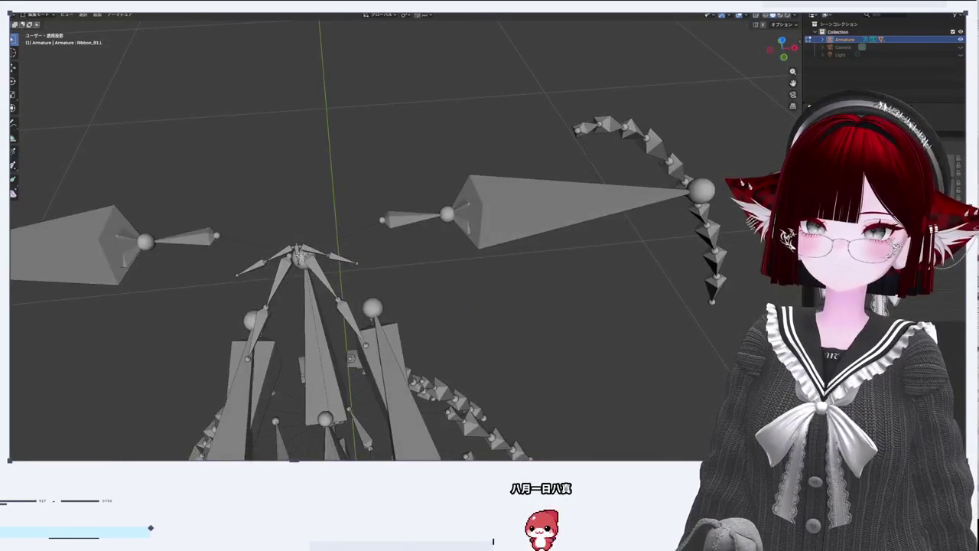
{"action": "mouse_move", "coordinate": [303, 197]}
{"action": "left_mouse_down"}
{"action": "mouse_move", "coordinate": [290, 223]}
{"action": "mouse_move", "coordinate": [314, 226]}
{"action": "left_mouse_up"}
{"action": "right_click", "coordinate": [432, 174]}
{"action": "left_click", "coordinate": [433, 173]}
{"action": "key", "text": "x"}
{"action": "left_click", "coordinate": [417, 179]}
Step: Delete the Belt01.R bone chain and another connected bone chain
{"action": "left_click_drag", "start_coordinate": [431, 168], "coordinate": [330, 131]}
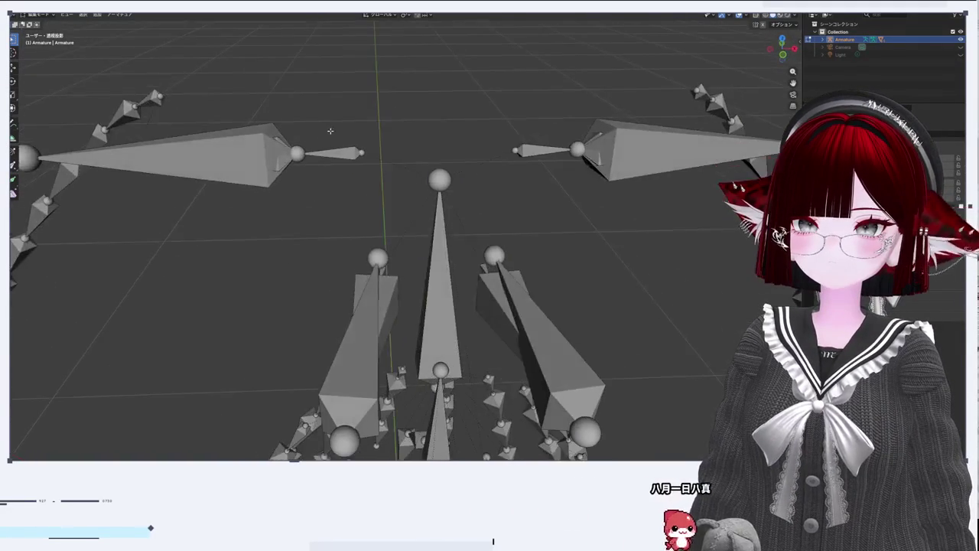
{"action": "left_click", "coordinate": [148, 98]}
{"action": "right_click", "coordinate": [148, 98]}
{"action": "left_click", "coordinate": [148, 98]}
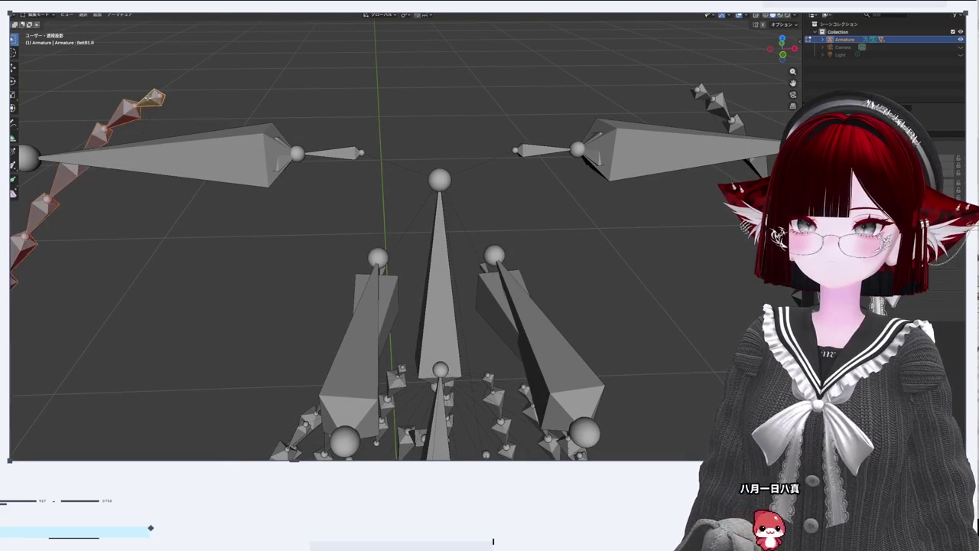
{"action": "key", "text": "x"}
{"action": "left_click", "coordinate": [148, 100]}
{"action": "left_click_drag", "start_coordinate": [147, 99], "coordinate": [520, 184]}
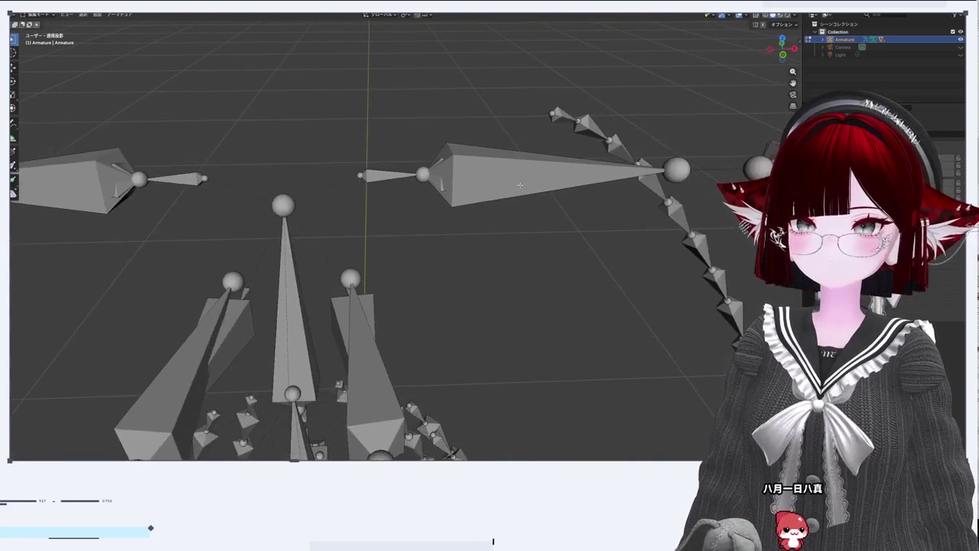
{"action": "right_click", "coordinate": [563, 113]}
{"action": "left_click", "coordinate": [563, 113]}
{"action": "key", "text": "x"}
{"action": "left_click", "coordinate": [563, 114]}
{"action": "mouse_move", "coordinate": [563, 113]}
{"action": "left_mouse_down"}
{"action": "mouse_move", "coordinate": [545, 165]}
{"action": "mouse_move", "coordinate": [454, 238]}
{"action": "mouse_move", "coordinate": [360, 224]}
{"action": "mouse_move", "coordinate": [357, 137]}
{"action": "mouse_move", "coordinate": [324, 114]}
{"action": "mouse_move", "coordinate": [343, 195]}
{"action": "left_mouse_up"}
Step: Delete both breast bones from the armature
{"action": "left_click_drag", "start_coordinate": [291, 254], "coordinate": [333, 184]}
{"action": "left_click", "coordinate": [334, 184]}
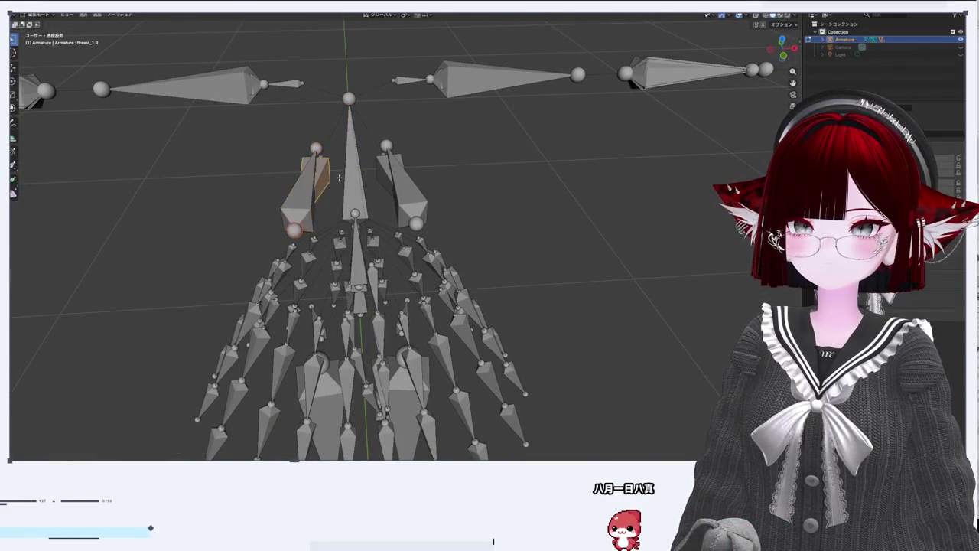
{"action": "left_click", "coordinate": [406, 192], "text": "shift"}
{"action": "key", "text": "Delete"}
{"action": "left_click_drag", "start_coordinate": [411, 194], "coordinate": [414, 140]}
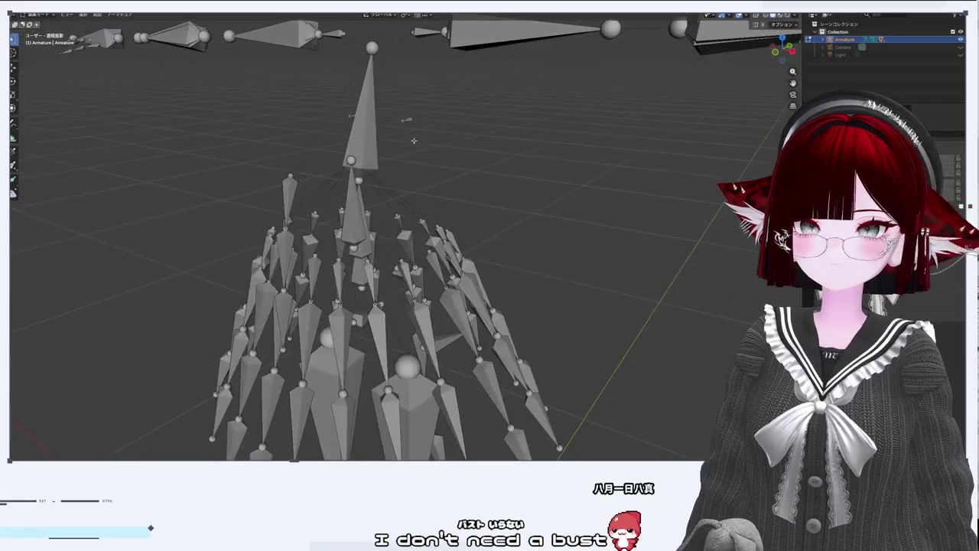
{"action": "left_click", "coordinate": [367, 115]}
{"action": "left_click_drag", "start_coordinate": [367, 115], "coordinate": [490, 156]}
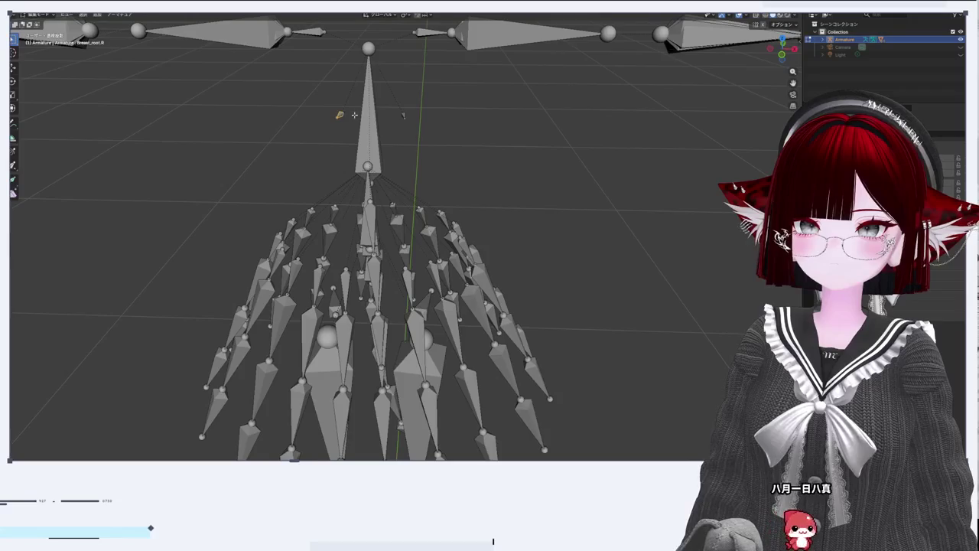
{"action": "left_click", "coordinate": [403, 114]}
Step: Delete the skirt's child bones and the three bones on the left
{"action": "left_click_drag", "start_coordinate": [403, 114], "coordinate": [432, 238]}
{"action": "key", "text": "shift+g"}
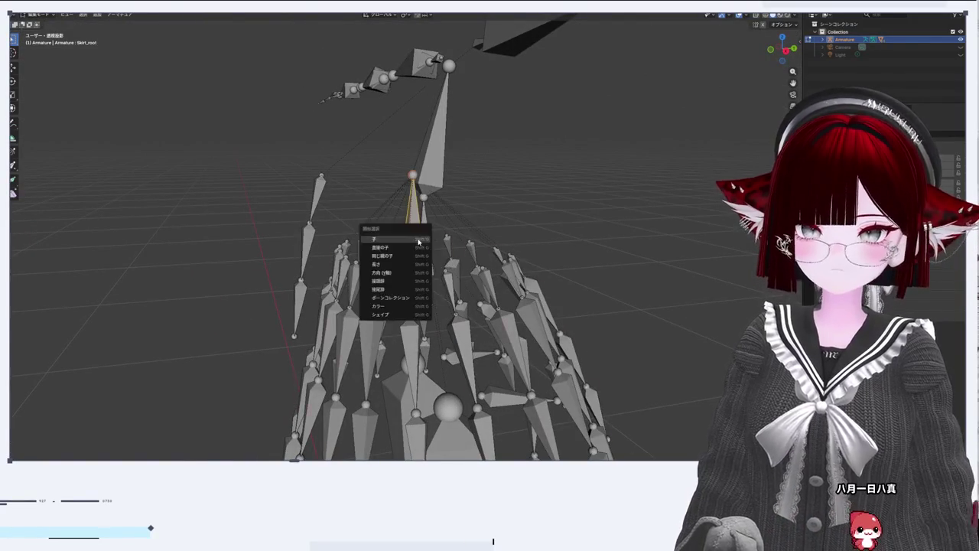
{"action": "left_click", "coordinate": [418, 242]}
{"action": "key", "text": "x"}
{"action": "left_click", "coordinate": [418, 238]}
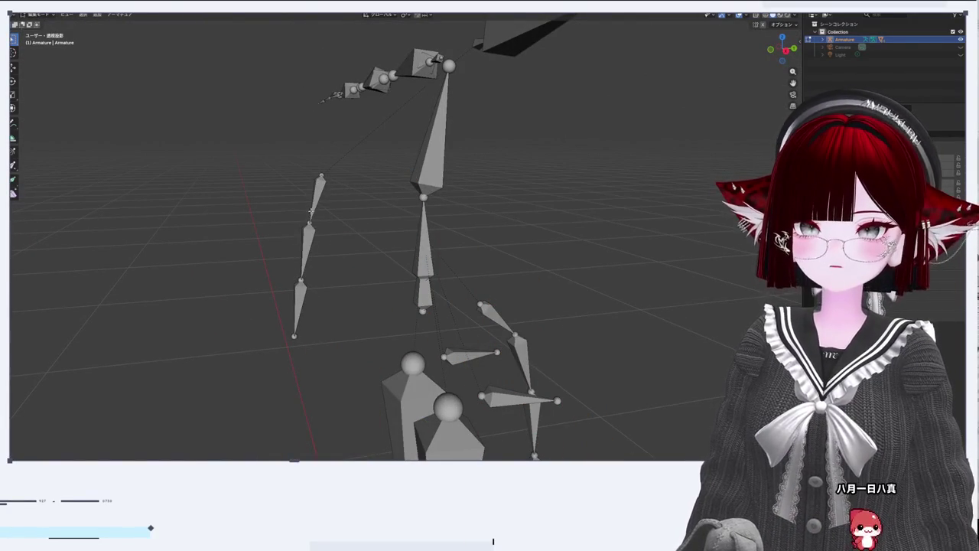
{"action": "left_click_drag", "start_coordinate": [240, 161], "coordinate": [352, 360]}
{"action": "key", "text": "x"}
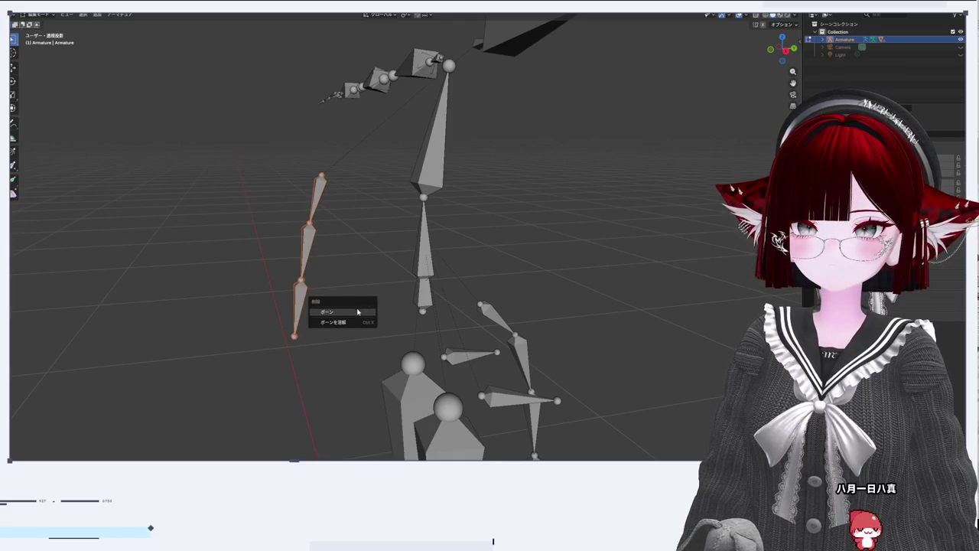
{"action": "left_click", "coordinate": [358, 311]}
Step: Delete the remaining leg bones and a leftover lower bone
{"action": "mouse_move", "coordinate": [598, 374]}
{"action": "left_mouse_down"}
{"action": "mouse_move", "coordinate": [518, 221]}
{"action": "mouse_move", "coordinate": [436, 239]}
{"action": "mouse_move", "coordinate": [303, 182]}
{"action": "left_mouse_up"}
{"action": "left_click_drag", "start_coordinate": [220, 160], "coordinate": [551, 459]}
{"action": "key", "text": "x"}
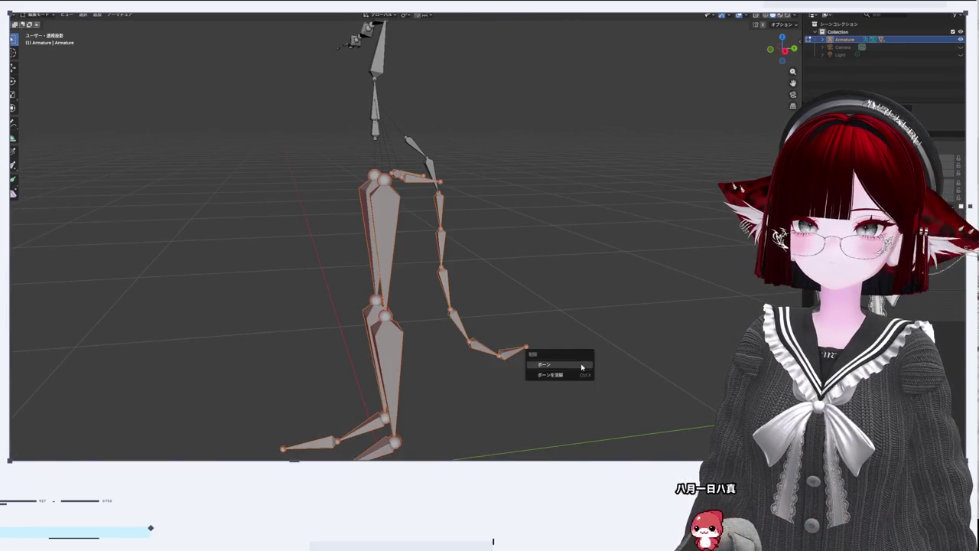
{"action": "left_click", "coordinate": [580, 364]}
{"action": "left_click", "coordinate": [419, 161]}
{"action": "key", "text": "x"}
{"action": "left_click", "coordinate": [459, 251]}
{"action": "key", "text": "ctrl+z"}
{"action": "scroll", "coordinate": [423, 277], "scroll_direction": "up", "scroll_amount": 5}
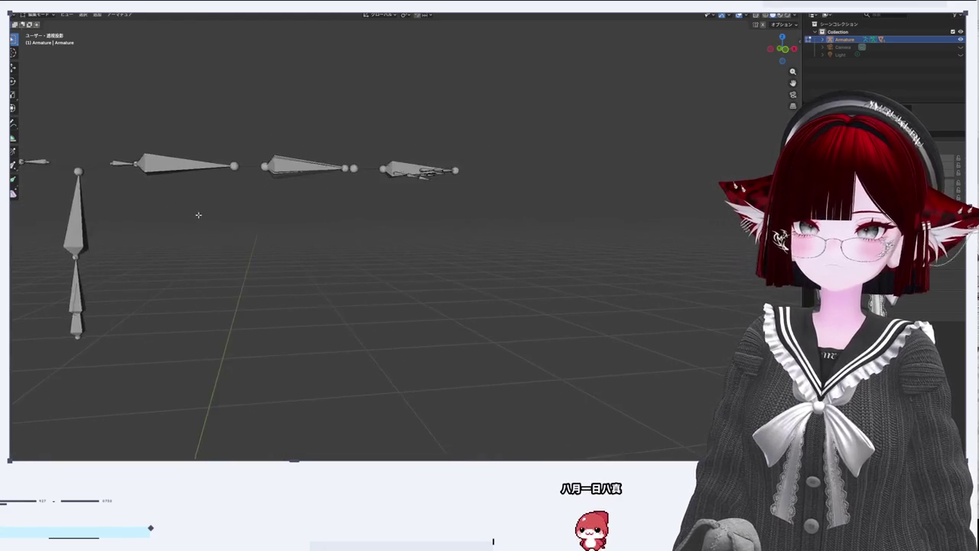
{"action": "left_click", "coordinate": [376, 262]}
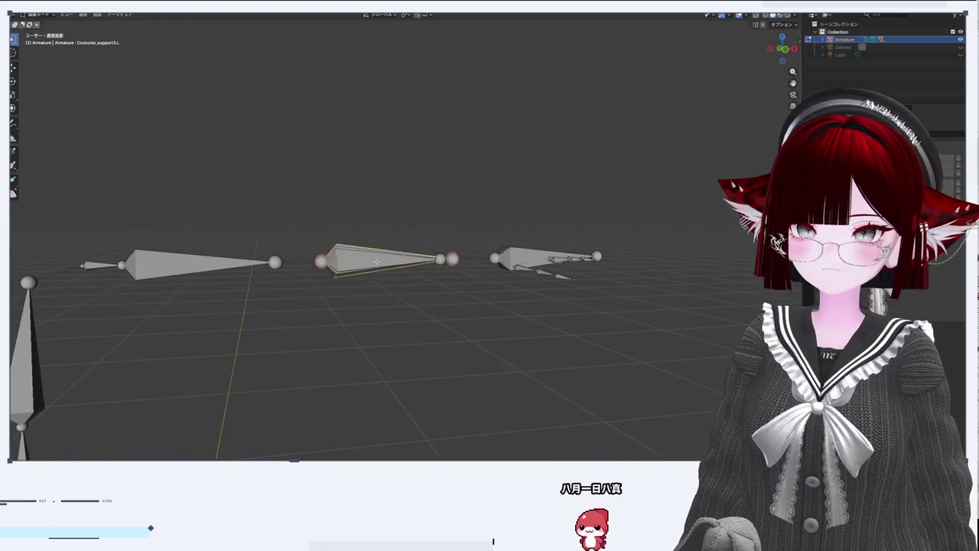
{"action": "left_click", "coordinate": [377, 261]}
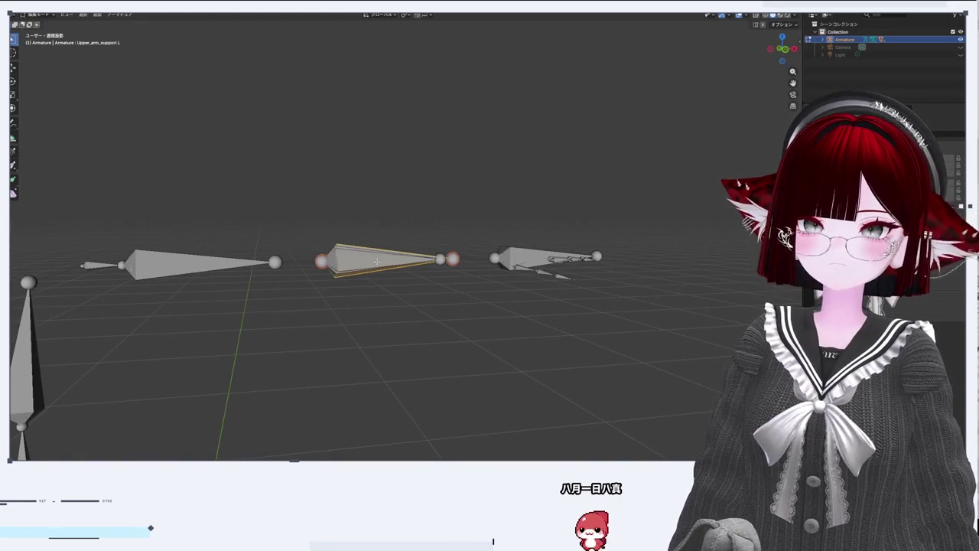
{"action": "left_click", "coordinate": [376, 262]}
{"action": "left_click", "coordinate": [376, 262]}
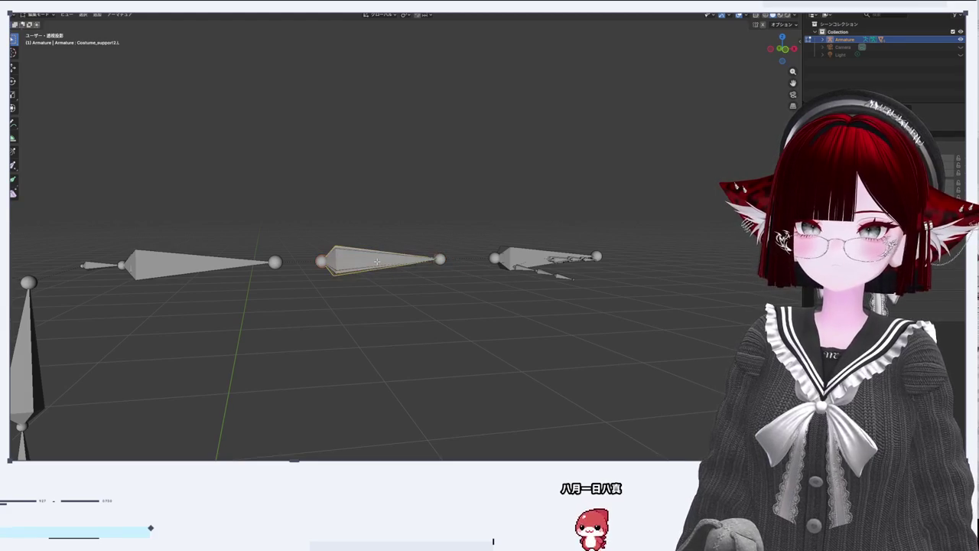
{"action": "left_click", "coordinate": [377, 261]}
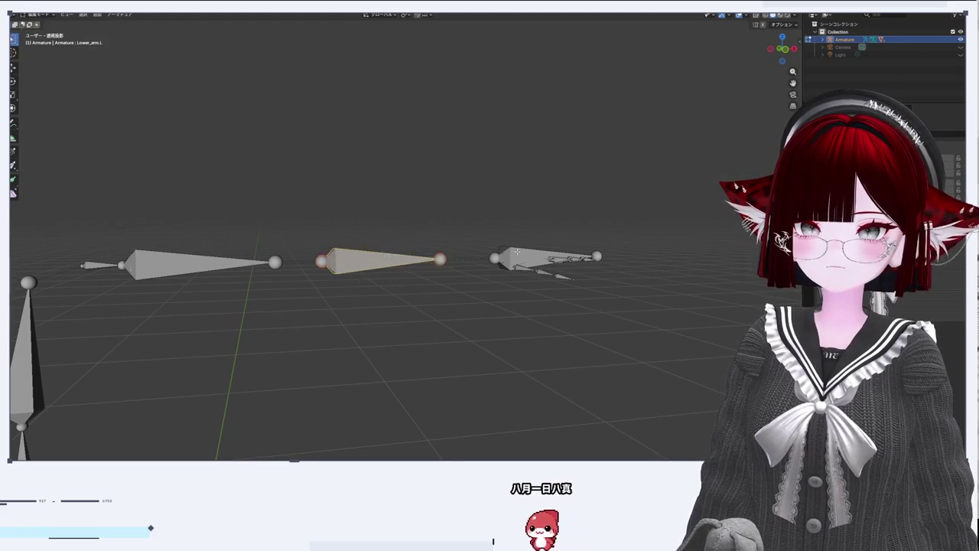
{"action": "left_click", "coordinate": [536, 258]}
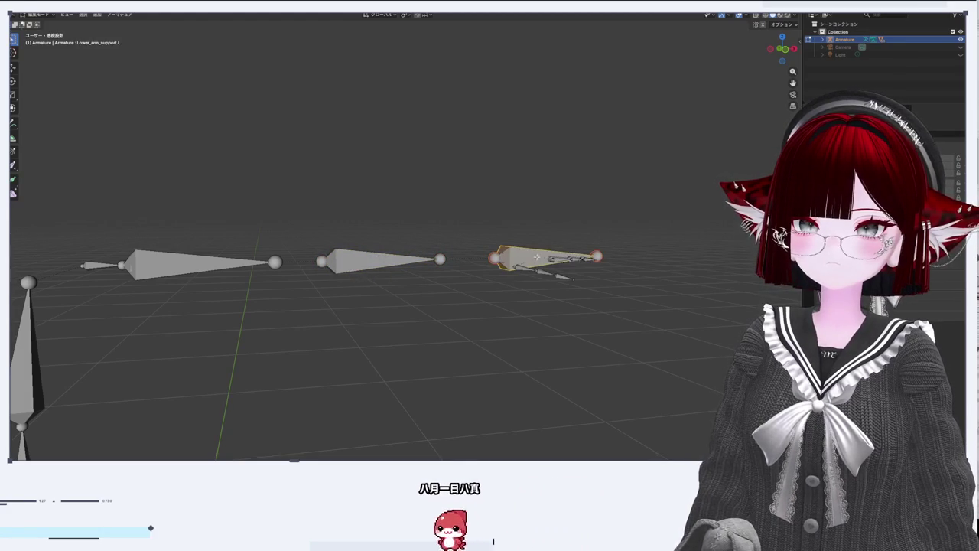
{"action": "left_click_drag", "start_coordinate": [535, 258], "coordinate": [531, 284]}
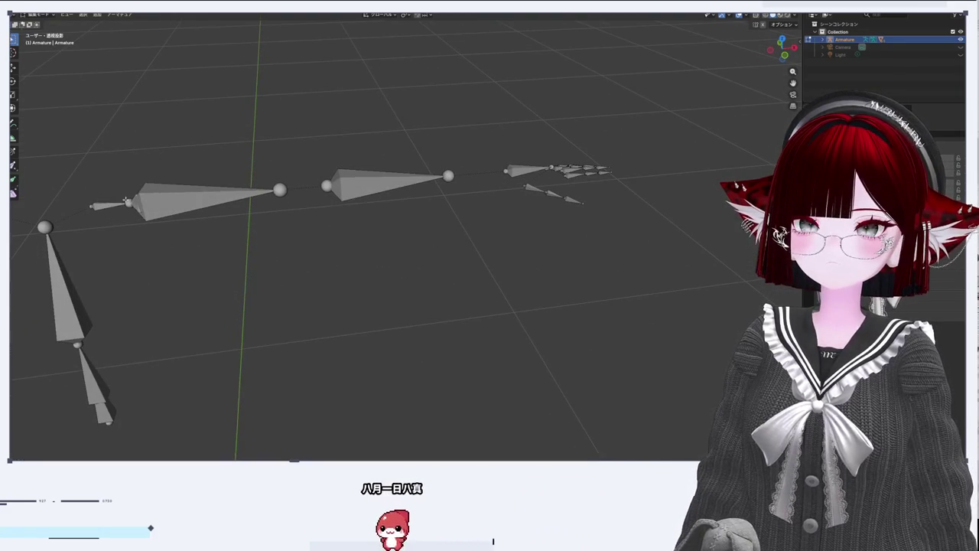
{"action": "left_click", "coordinate": [166, 202]}
{"action": "left_click", "coordinate": [409, 181]}
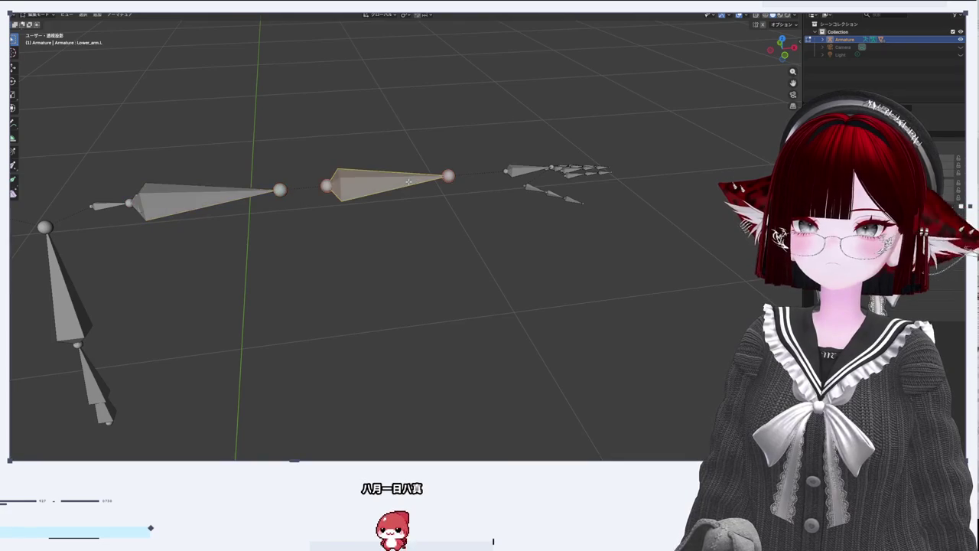
{"action": "left_click", "coordinate": [172, 196]}
{"action": "left_click", "coordinate": [172, 196]}
{"action": "left_click_drag", "start_coordinate": [172, 197], "coordinate": [537, 242]}
{"action": "left_click", "coordinate": [308, 215]}
{"action": "left_click", "coordinate": [308, 216]}
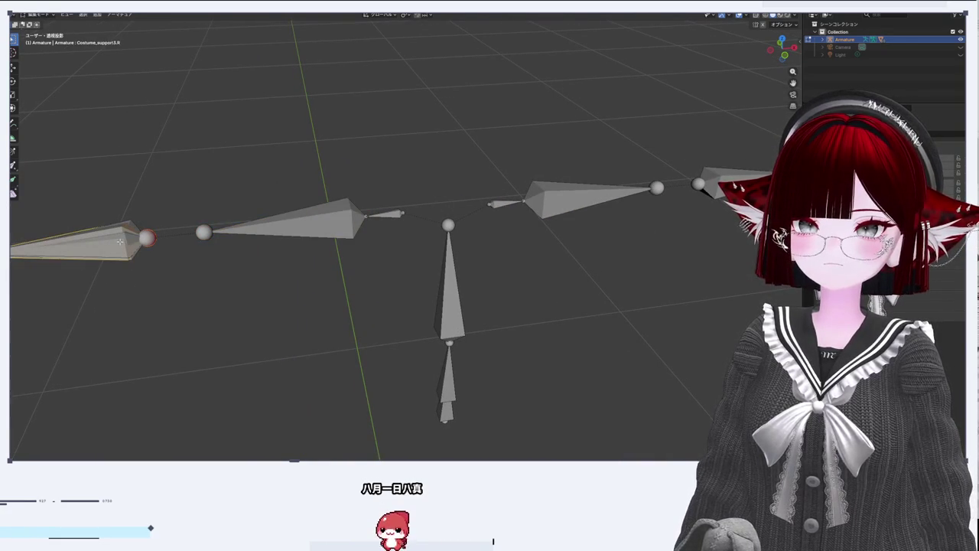
{"action": "left_click", "coordinate": [119, 242]}
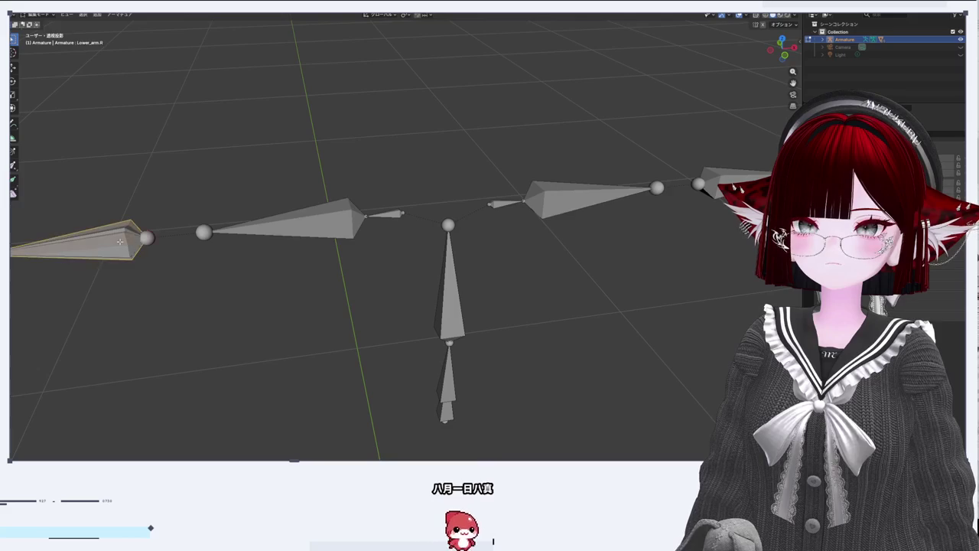
{"action": "key", "text": "alt+a"}
{"action": "mouse_move", "coordinate": [229, 245]}
{"action": "left_mouse_down"}
{"action": "mouse_move", "coordinate": [534, 241]}
{"action": "mouse_move", "coordinate": [509, 296]}
{"action": "left_mouse_up"}
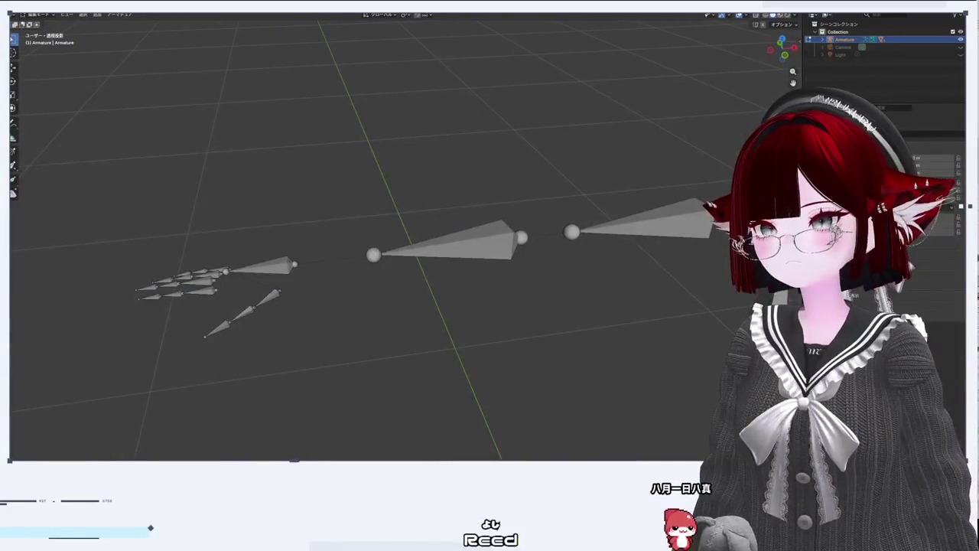
{"action": "mouse_move", "coordinate": [509, 295]}
{"action": "left_mouse_down"}
{"action": "mouse_move", "coordinate": [459, 236]}
{"action": "mouse_move", "coordinate": [465, 225]}
{"action": "mouse_move", "coordinate": [733, 79]}
{"action": "left_mouse_up"}
{"action": "left_click", "coordinate": [786, 54]}
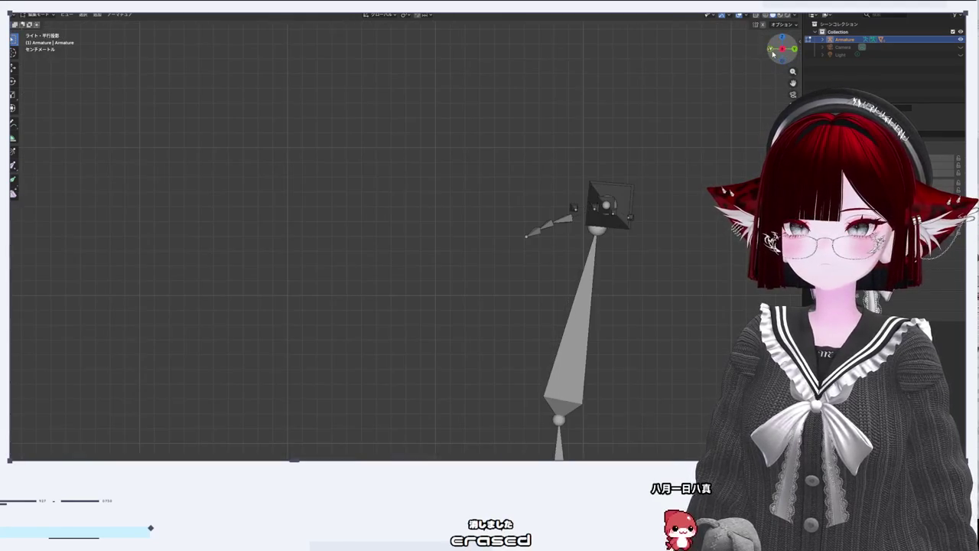
{"action": "left_click", "coordinate": [771, 49]}
{"action": "scroll", "coordinate": [252, 153], "scroll_direction": "down", "scroll_amount": 5}
{"action": "scroll", "coordinate": [313, 186], "scroll_direction": "up", "scroll_amount": 3}
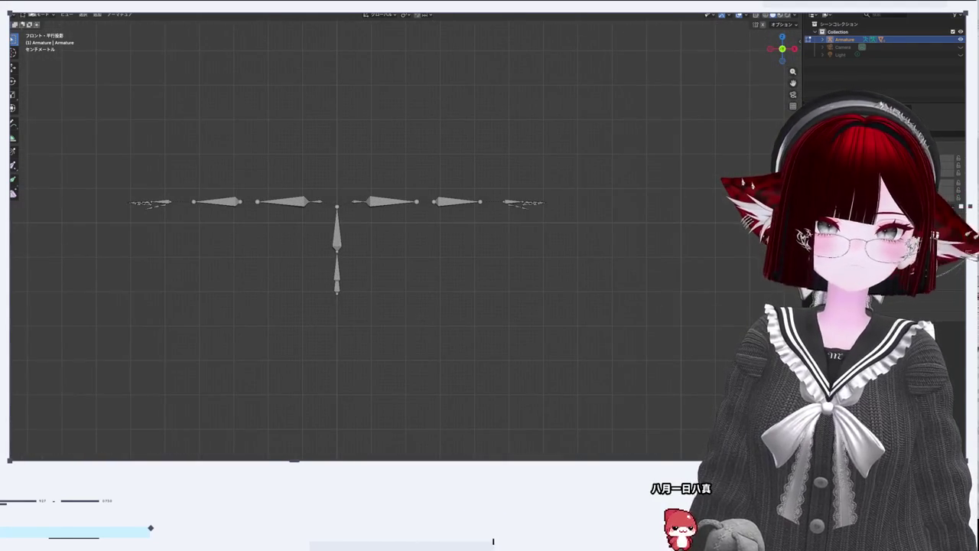
{"action": "left_click", "coordinate": [9, 14]}
{"action": "mouse_move", "coordinate": [46, 112]}
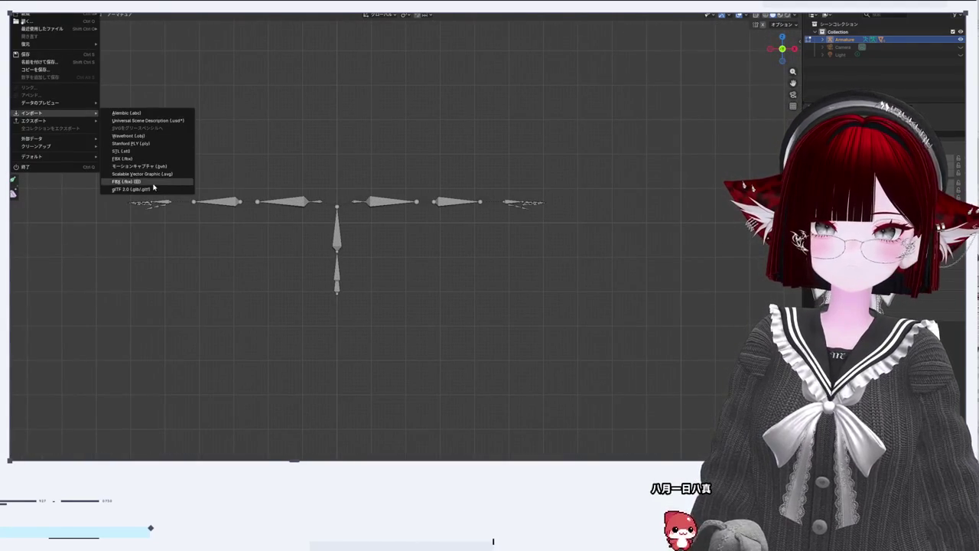
{"action": "left_click", "coordinate": [154, 185]}
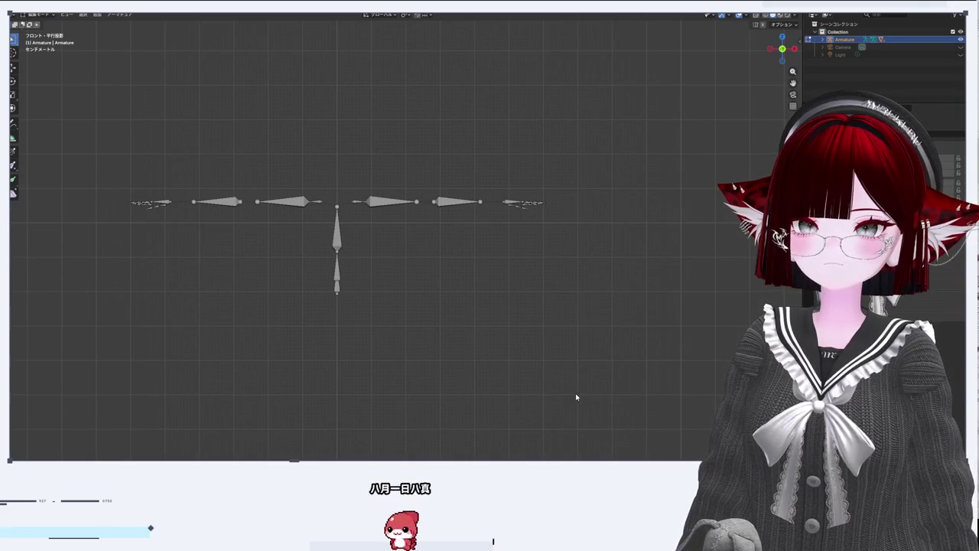
{"action": "key", "text": "ctrl+z"}
{"action": "scroll", "coordinate": [380, 245], "scroll_direction": "up", "scroll_amount": 5}
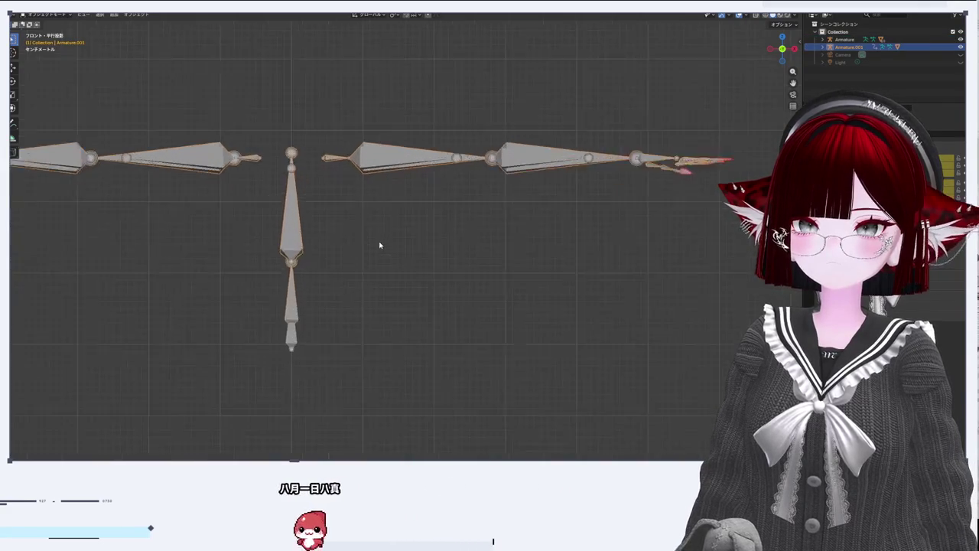
Step: Expand Armature.001 in the outliner and delete that duplicate armature
{"action": "left_click_drag", "start_coordinate": [419, 172], "coordinate": [484, 262]}
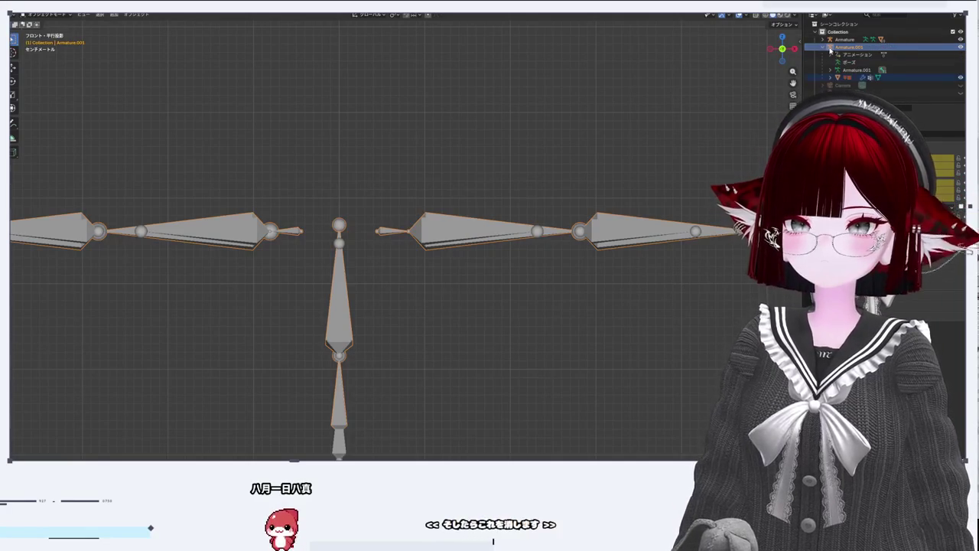
{"action": "left_click", "coordinate": [823, 48]}
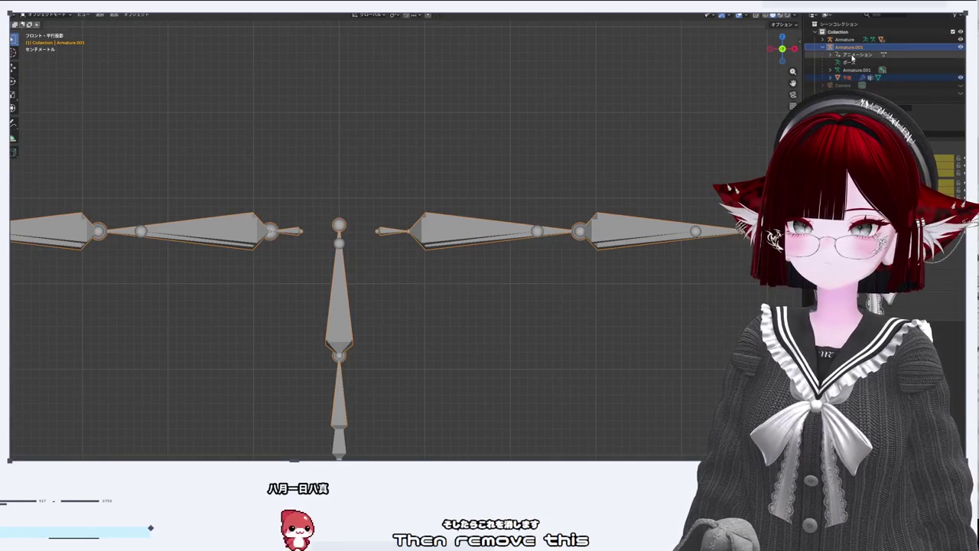
{"action": "left_click", "coordinate": [853, 70]}
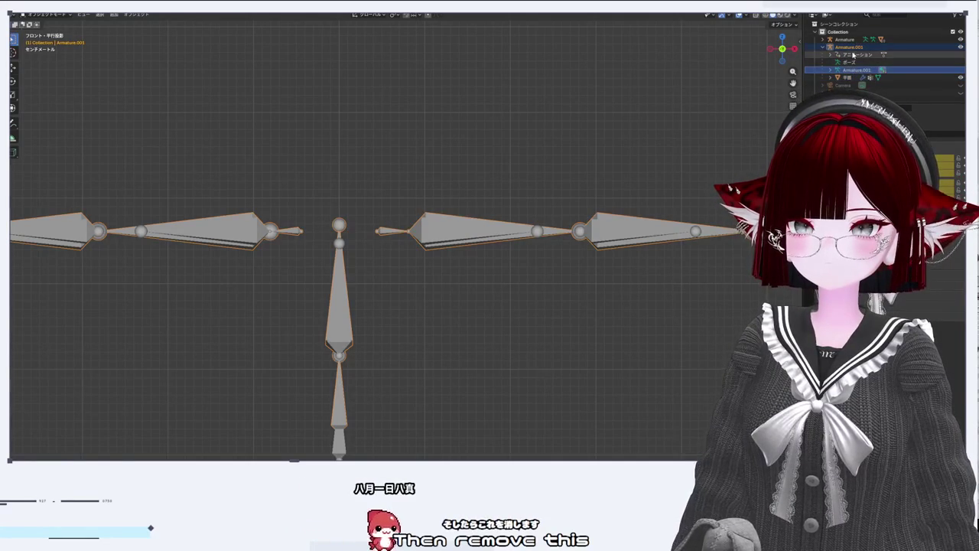
{"action": "right_click", "coordinate": [492, 205]}
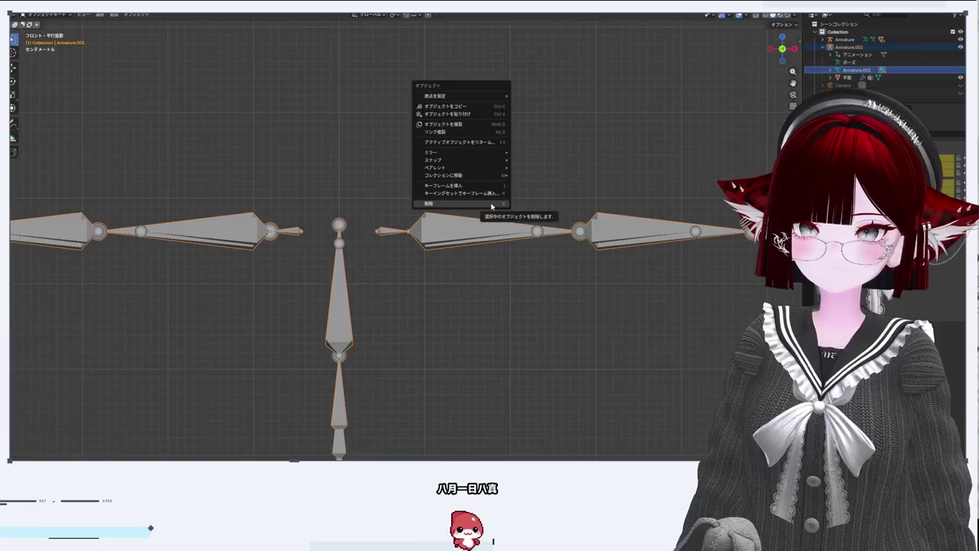
{"action": "left_click", "coordinate": [492, 206]}
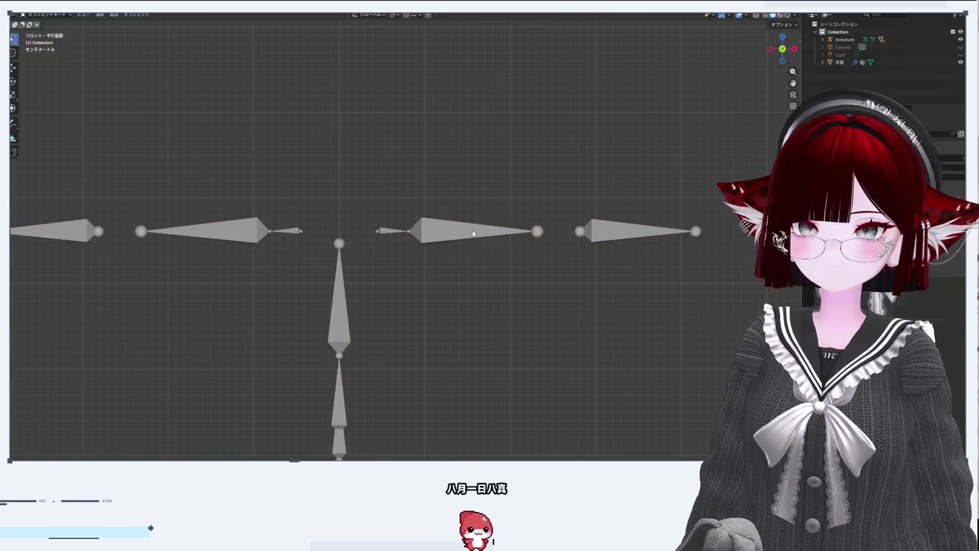
Step: Select the original Armature and duplicate it into Armature.001 over the hand bones
{"action": "left_click", "coordinate": [473, 233]}
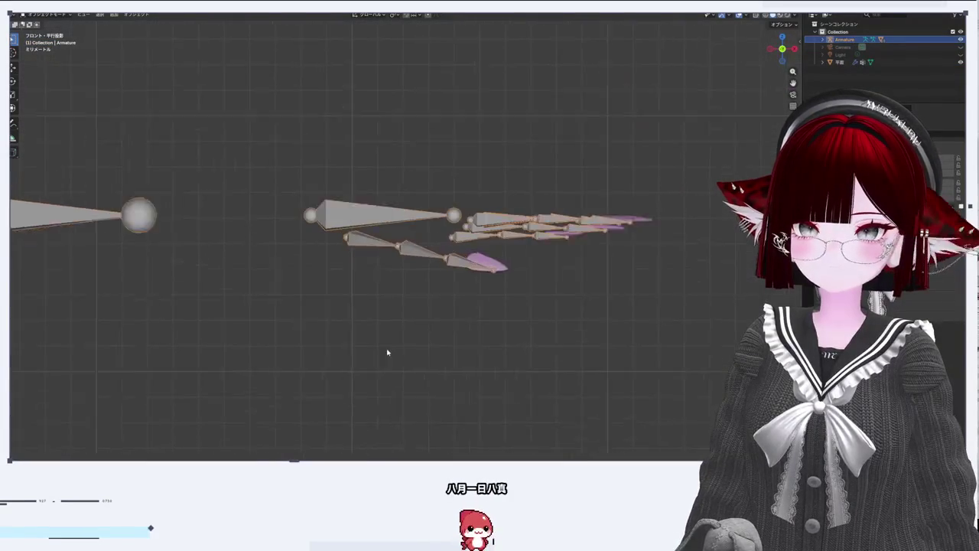
{"action": "left_click_drag", "start_coordinate": [387, 353], "coordinate": [508, 262]}
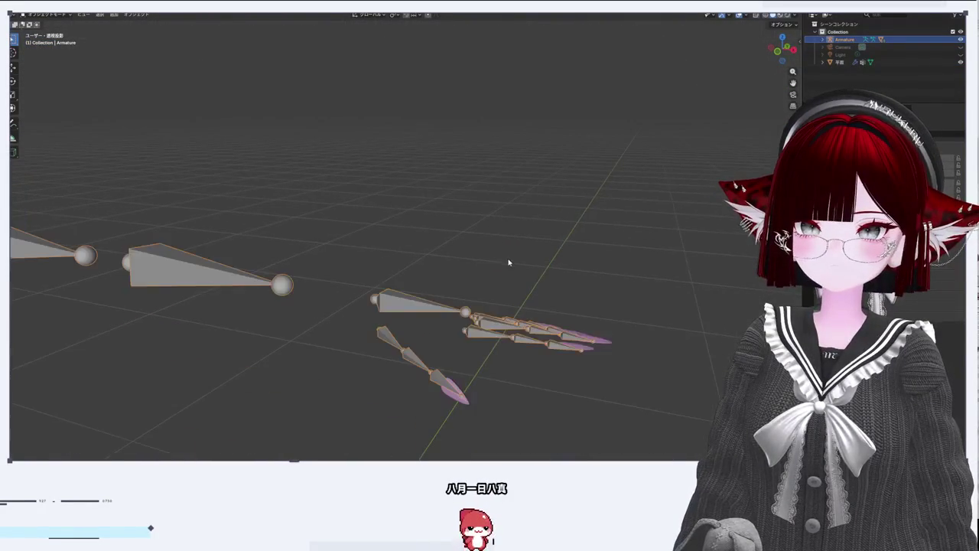
{"action": "key", "text": "ctrl+v"}
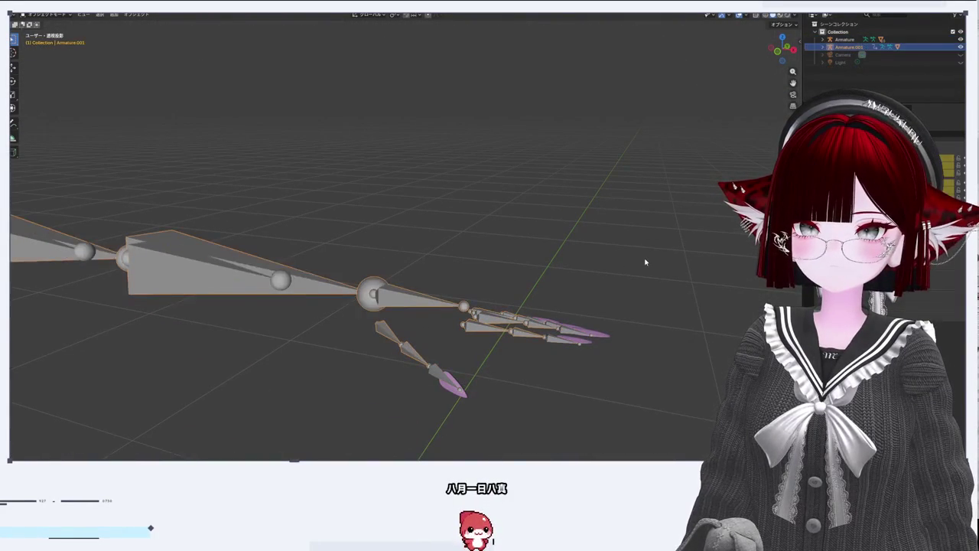
{"action": "key", "text": "ctrl+z"}
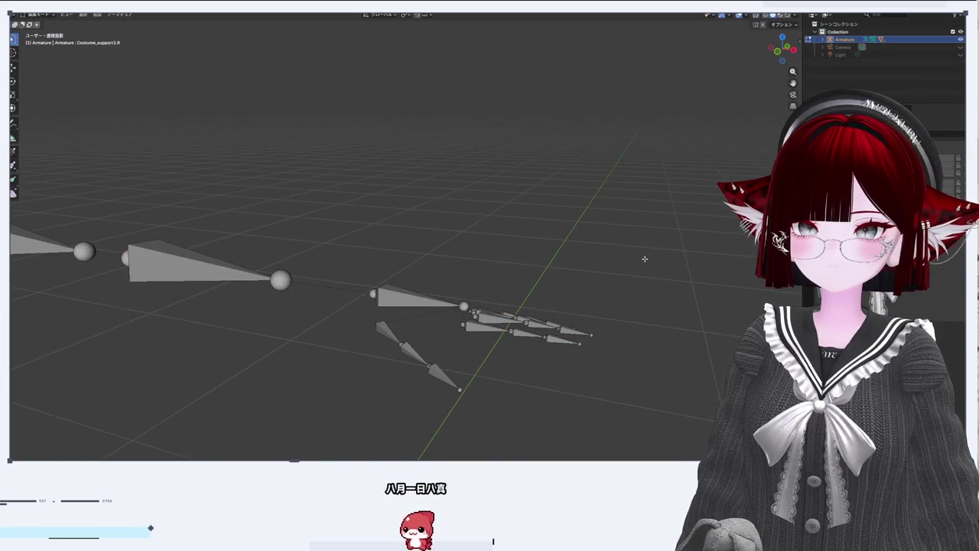
{"action": "key", "text": "ctrl+shift+z"}
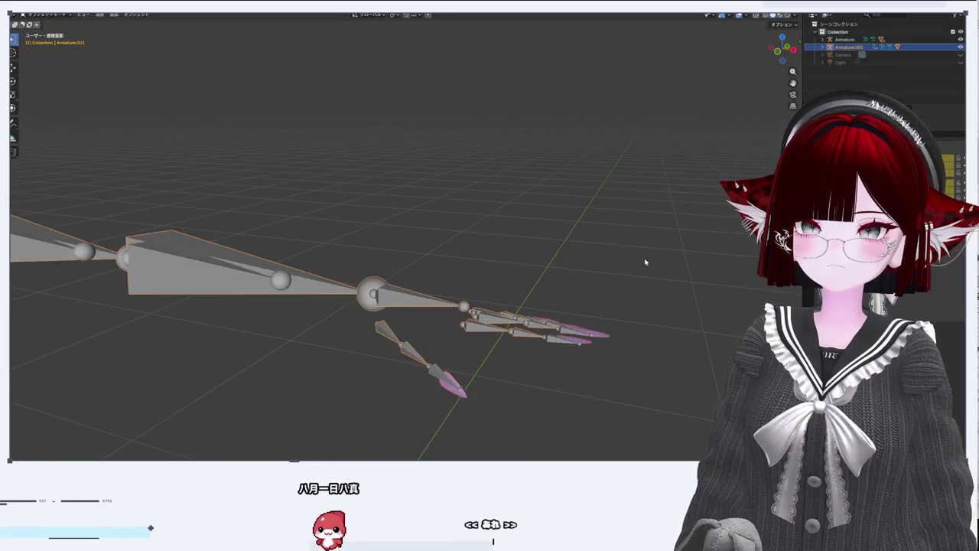
{"action": "mouse_move", "coordinate": [645, 263]}
{"action": "left_mouse_down"}
{"action": "mouse_move", "coordinate": [435, 326]}
{"action": "mouse_move", "coordinate": [454, 319]}
{"action": "mouse_move", "coordinate": [461, 351]}
{"action": "mouse_move", "coordinate": [437, 291]}
{"action": "left_mouse_up"}
{"action": "scroll", "coordinate": [437, 291], "scroll_direction": "up", "scroll_amount": 3}
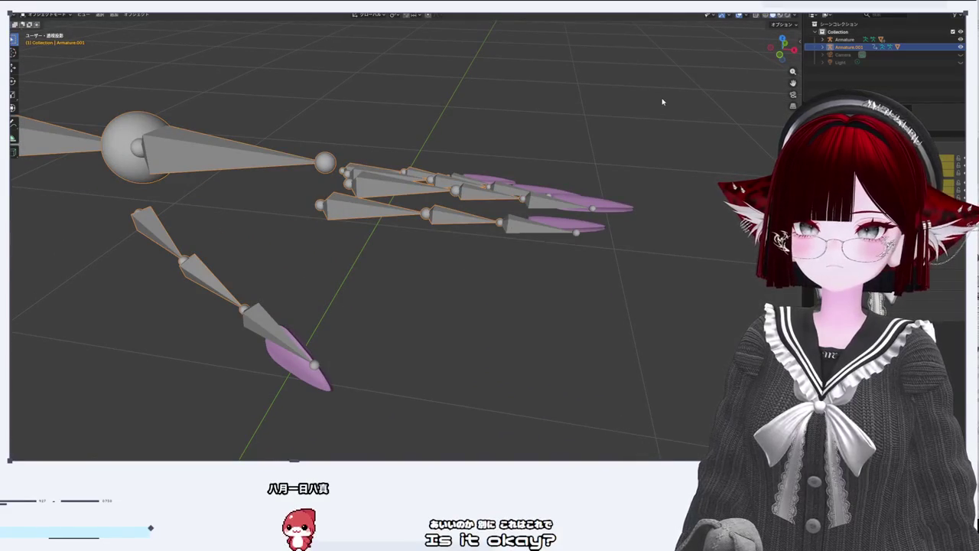
{"action": "right_click", "coordinate": [839, 49]}
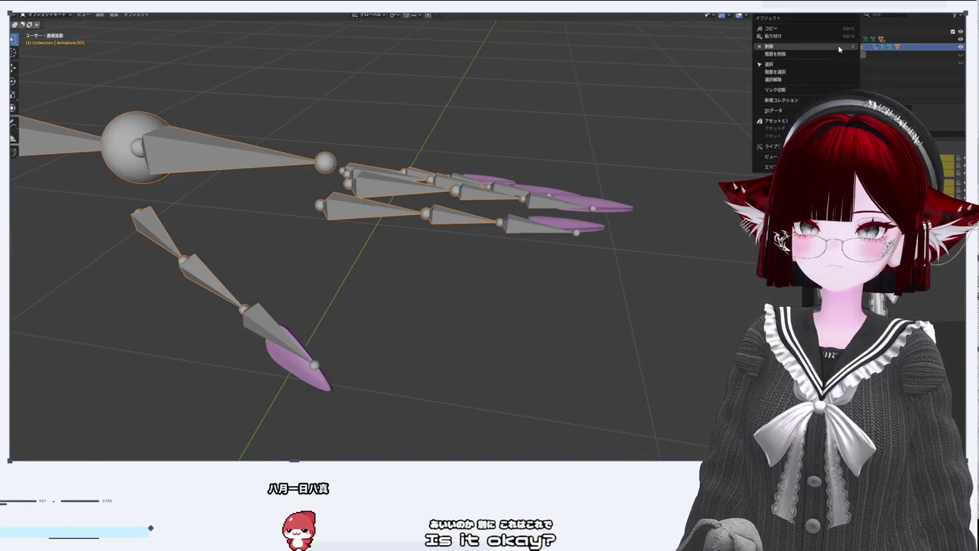
Step: Delete Armature.001, briefly toggle the Body mesh, and select the nail mesh 平面
{"action": "left_click", "coordinate": [780, 46]}
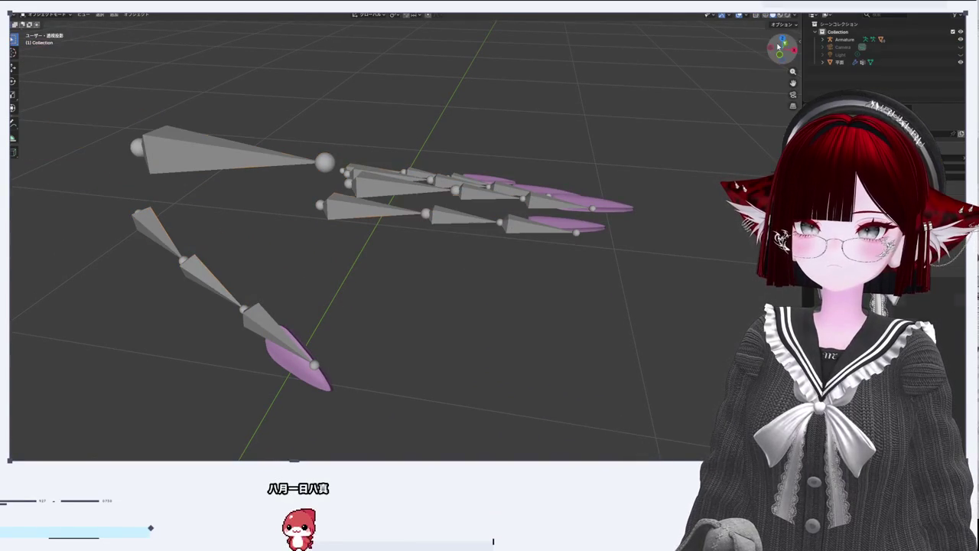
{"action": "left_click", "coordinate": [822, 39]}
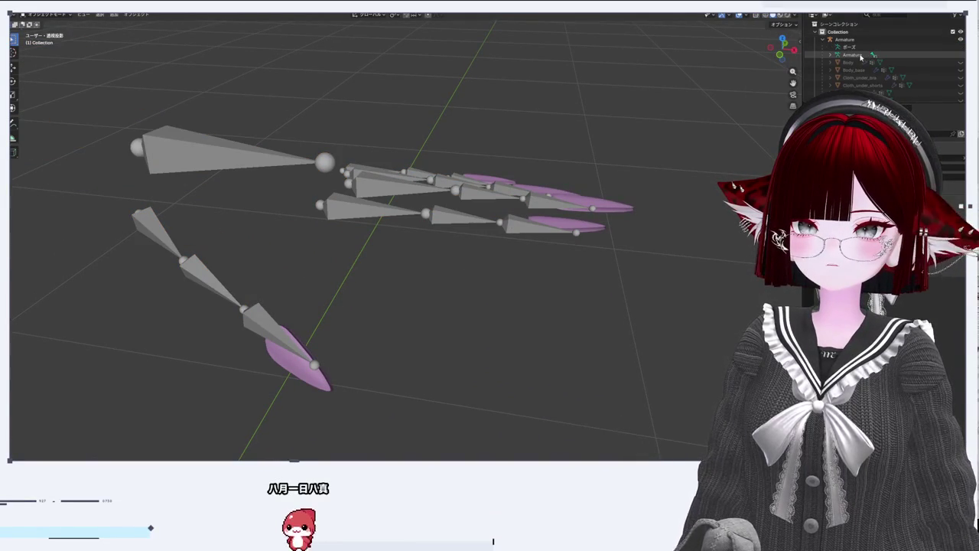
{"action": "left_click", "coordinate": [962, 65]}
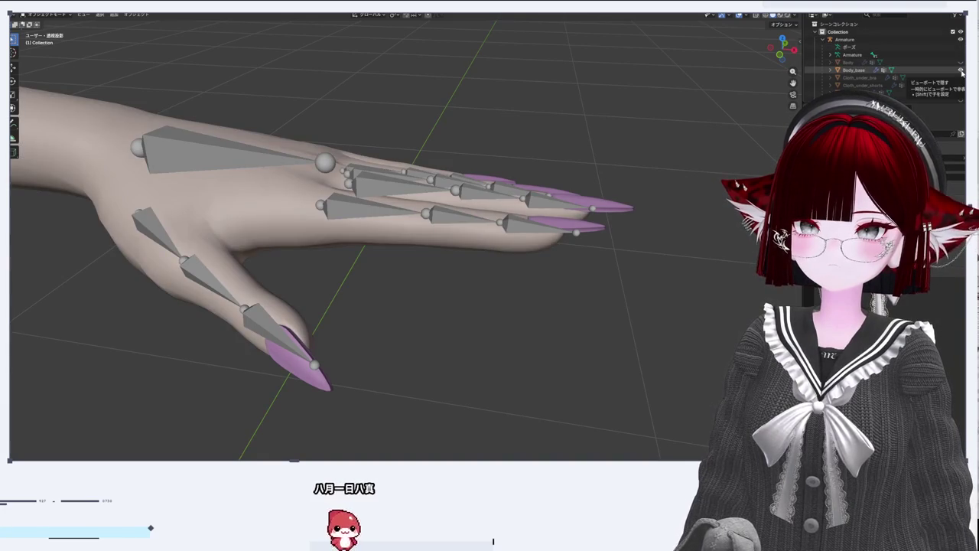
{"action": "left_click", "coordinate": [958, 72]}
{"action": "scroll", "coordinate": [957, 72], "scroll_direction": "down", "scroll_amount": 5}
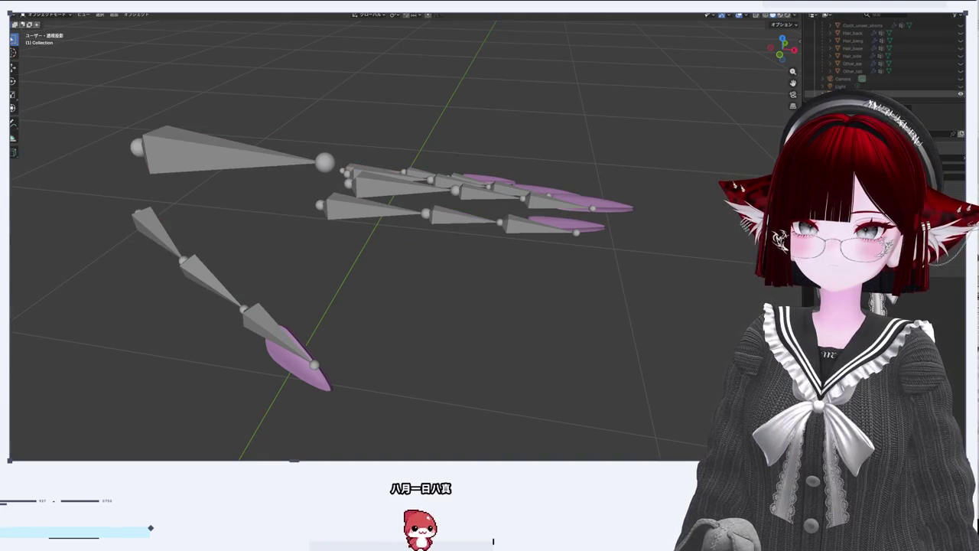
{"action": "left_click", "coordinate": [842, 93]}
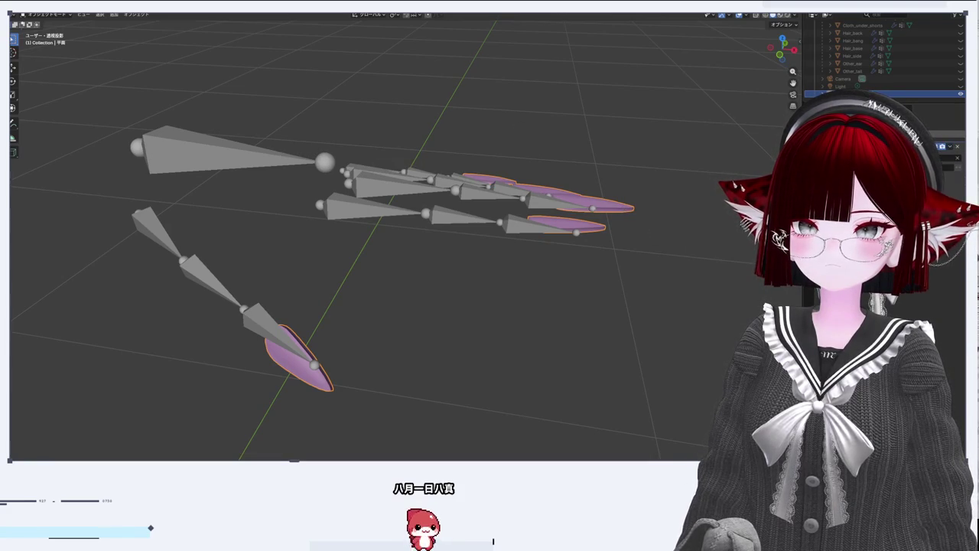
{"action": "key", "text": "Tab"}
{"action": "key", "text": "Tab"}
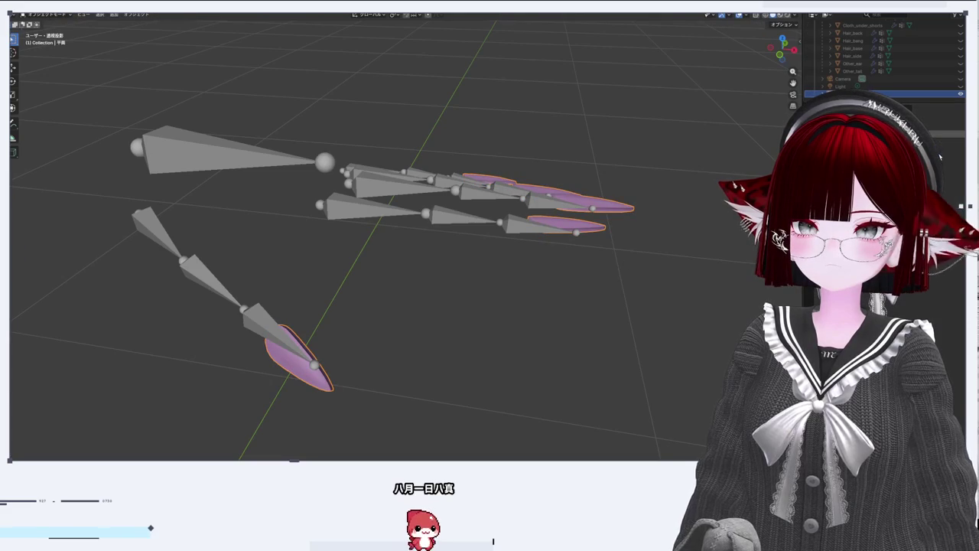
{"action": "scroll", "coordinate": [829, 41], "scroll_direction": "up", "scroll_amount": 5}
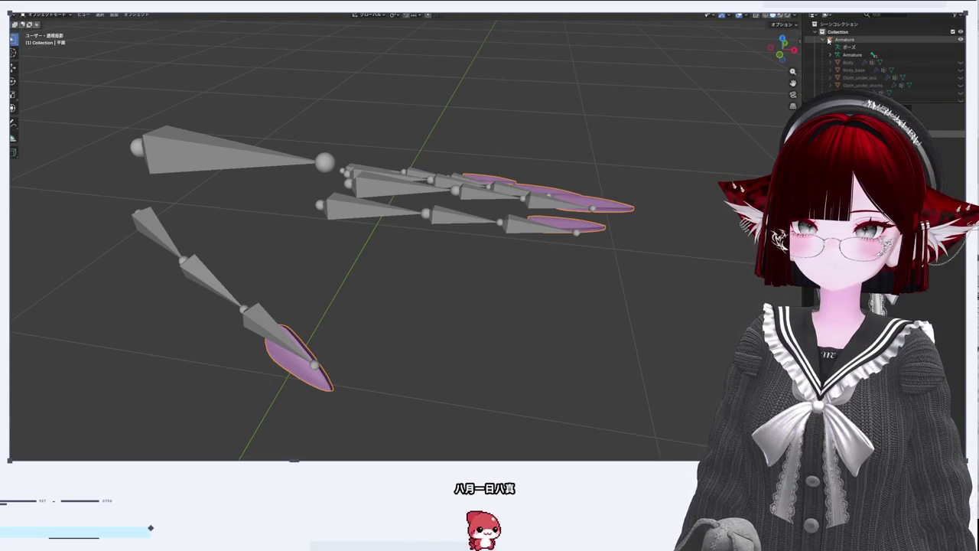
{"action": "left_click", "coordinate": [828, 40]}
{"action": "left_click", "coordinate": [840, 60]}
{"action": "left_click_drag", "start_coordinate": [840, 59], "coordinate": [845, 48]}
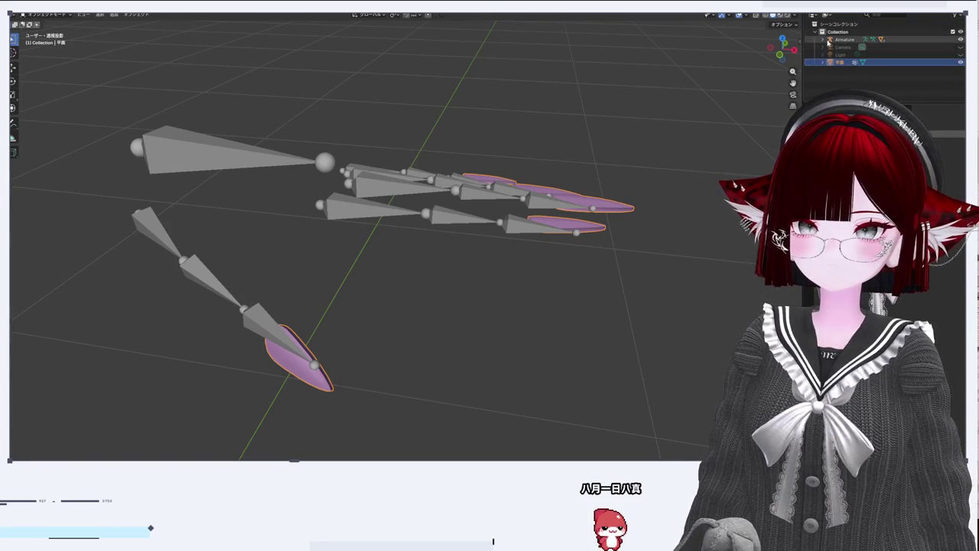
{"action": "scroll", "coordinate": [618, 264], "scroll_direction": "down", "scroll_amount": 5}
{"action": "scroll", "coordinate": [616, 237], "scroll_direction": "up", "scroll_amount": 5}
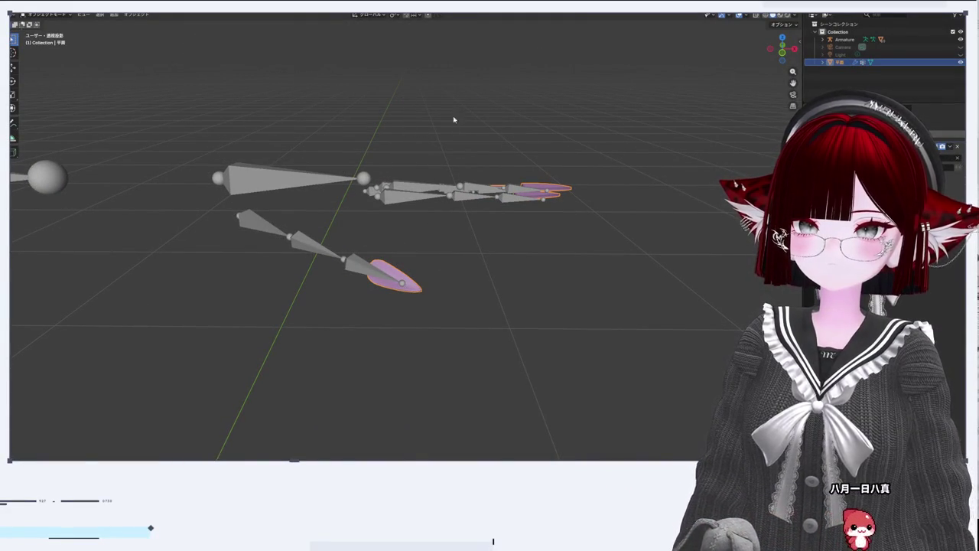
Step: Apply all transforms to the nail mesh 平面
{"action": "left_click", "coordinate": [141, 15]}
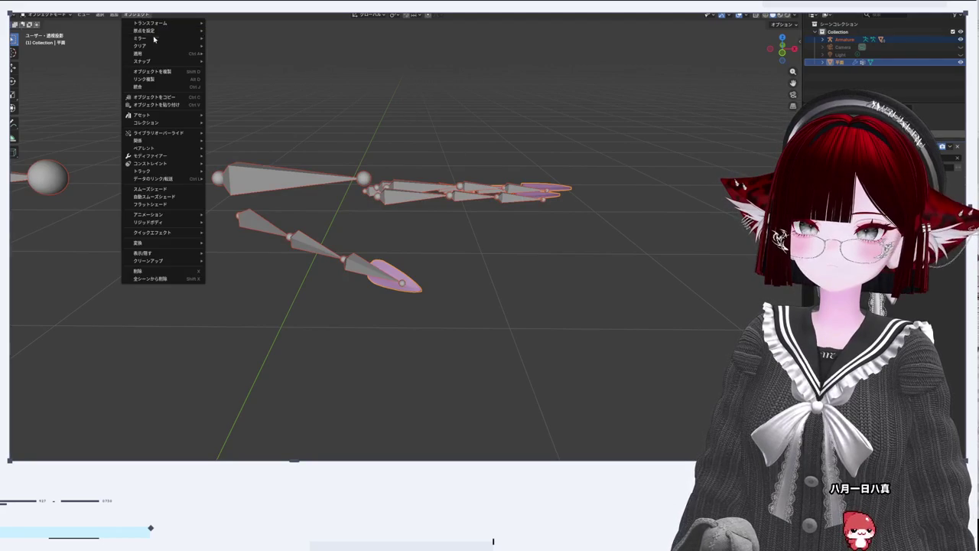
{"action": "mouse_move", "coordinate": [153, 54]}
{"action": "left_click", "coordinate": [283, 78]}
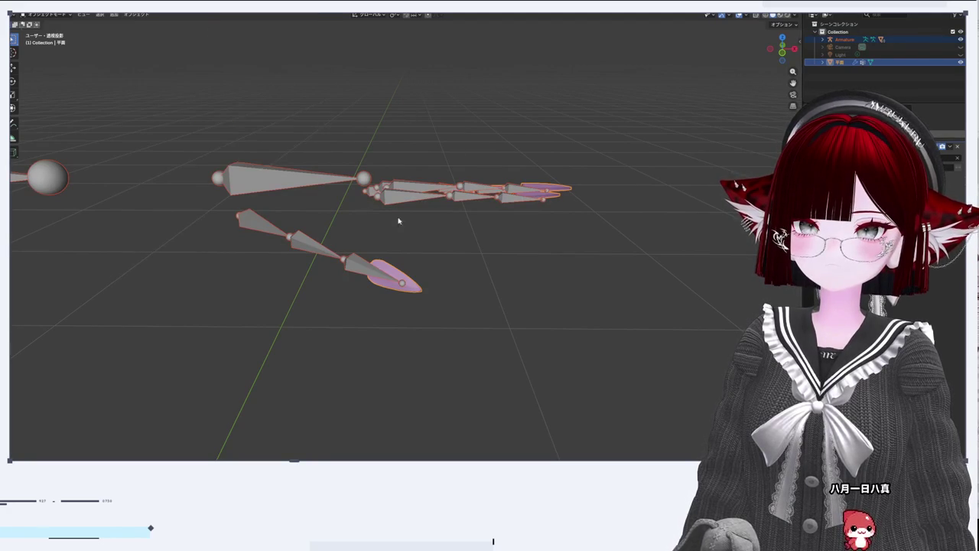
Step: Adjust viewport overlays, deselect everything, and zoom the front view onto the hand nails
{"action": "left_click", "coordinate": [748, 17]}
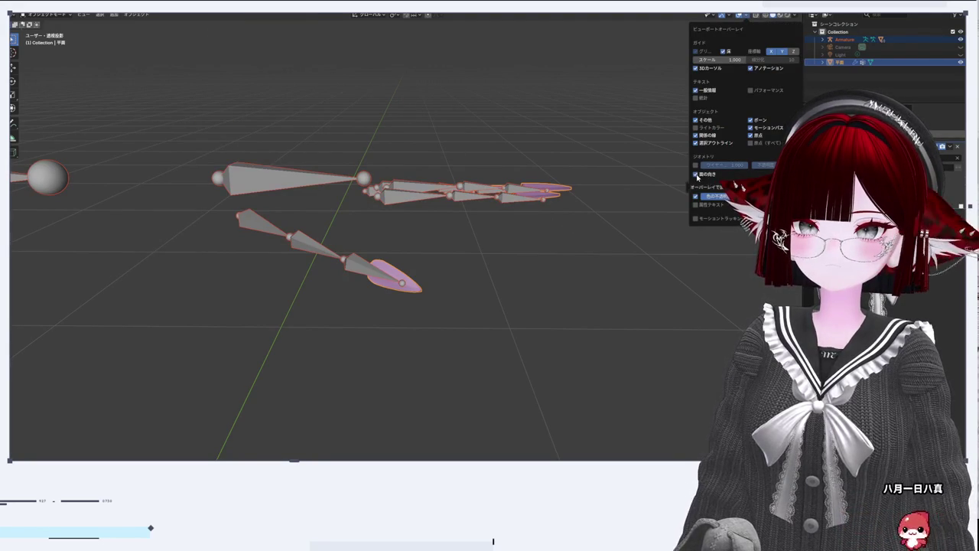
{"action": "scroll", "coordinate": [505, 301], "scroll_direction": "up", "scroll_amount": 5}
{"action": "scroll", "coordinate": [483, 288], "scroll_direction": "down", "scroll_amount": 5}
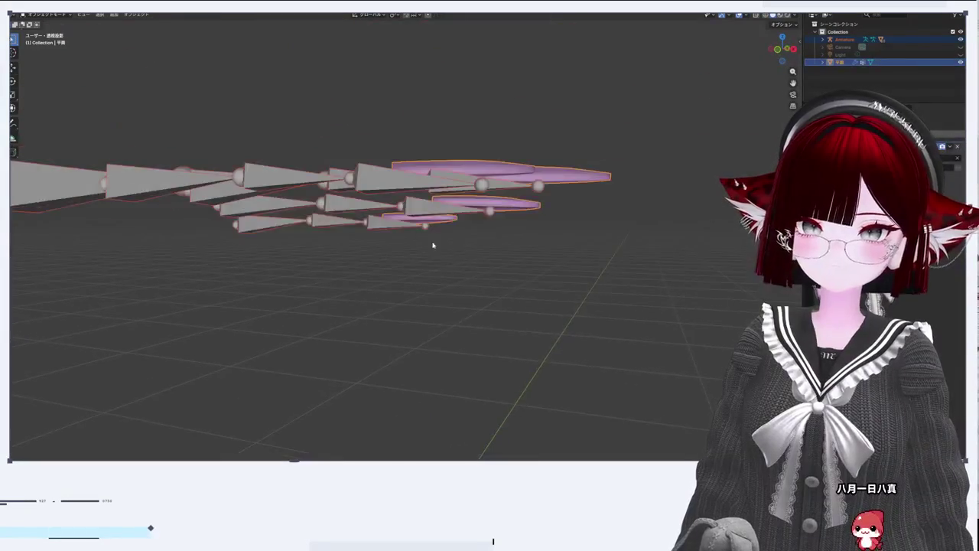
{"action": "scroll", "coordinate": [284, 204], "scroll_direction": "down", "scroll_amount": 5}
{"action": "scroll", "coordinate": [350, 280], "scroll_direction": "up", "scroll_amount": 5}
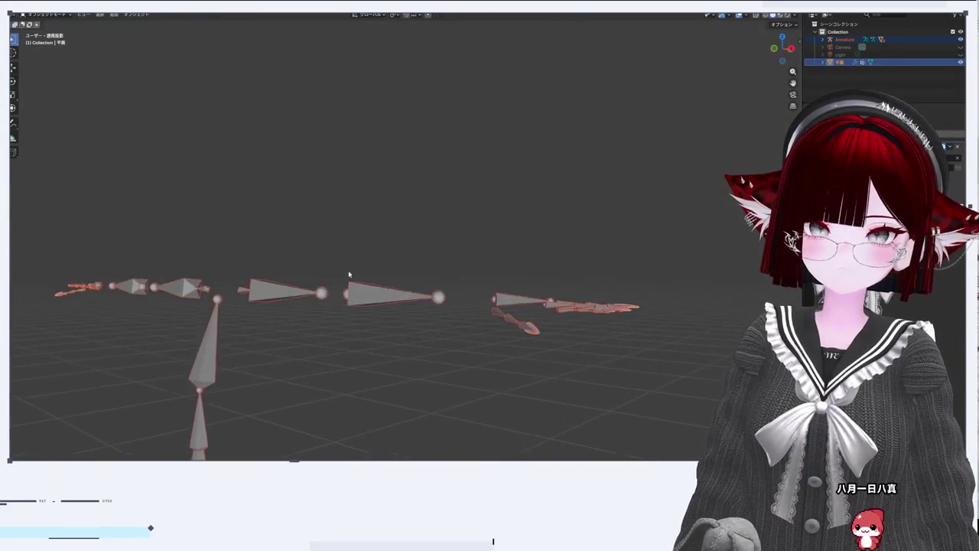
{"action": "scroll", "coordinate": [252, 260], "scroll_direction": "down", "scroll_amount": 5}
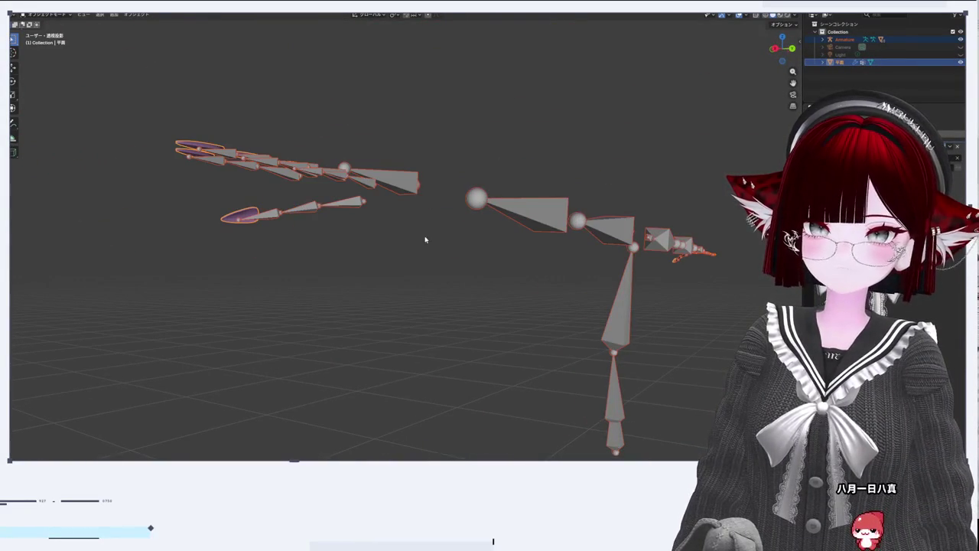
{"action": "left_click", "coordinate": [344, 268]}
{"action": "key", "text": "a"}
{"action": "key", "text": "alt+a"}
{"action": "left_click", "coordinate": [746, 16]}
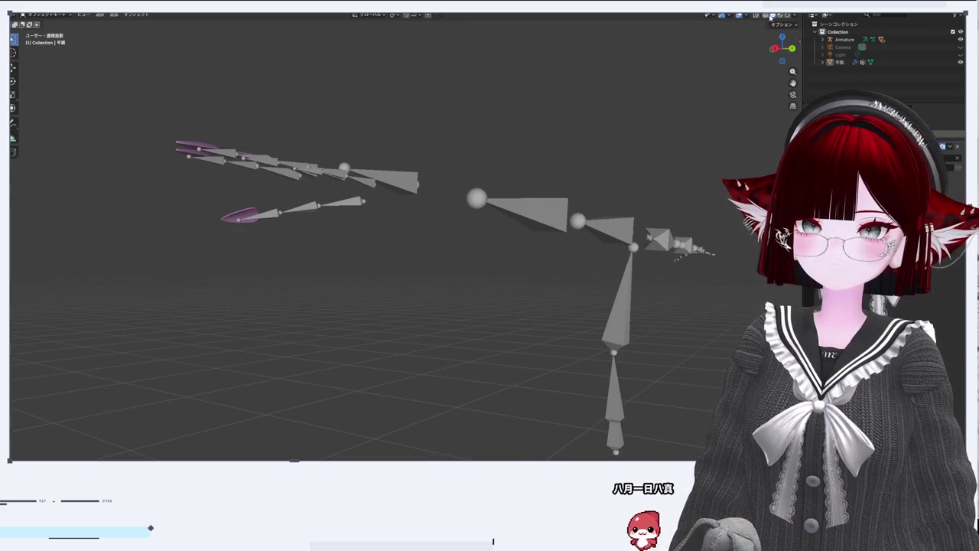
{"action": "left_click", "coordinate": [792, 50]}
{"action": "scroll", "coordinate": [529, 297], "scroll_direction": "up", "scroll_amount": 3}
{"action": "mouse_move", "coordinate": [529, 297]}
{"action": "left_mouse_down"}
{"action": "mouse_move", "coordinate": [247, 280]}
{"action": "mouse_move", "coordinate": [437, 275]}
{"action": "mouse_move", "coordinate": [385, 248]}
{"action": "mouse_move", "coordinate": [304, 316]}
{"action": "left_mouse_up"}
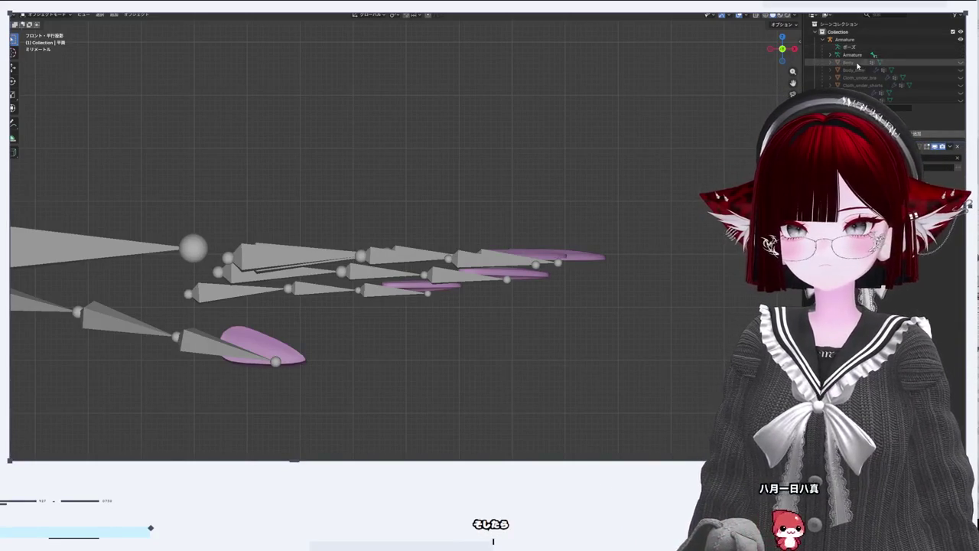
Step: Expand the outliner hierarchy down to Hand.L and select the Index Intermediate finger bone
{"action": "left_click", "coordinate": [839, 62]}
{"action": "left_click", "coordinate": [845, 69]}
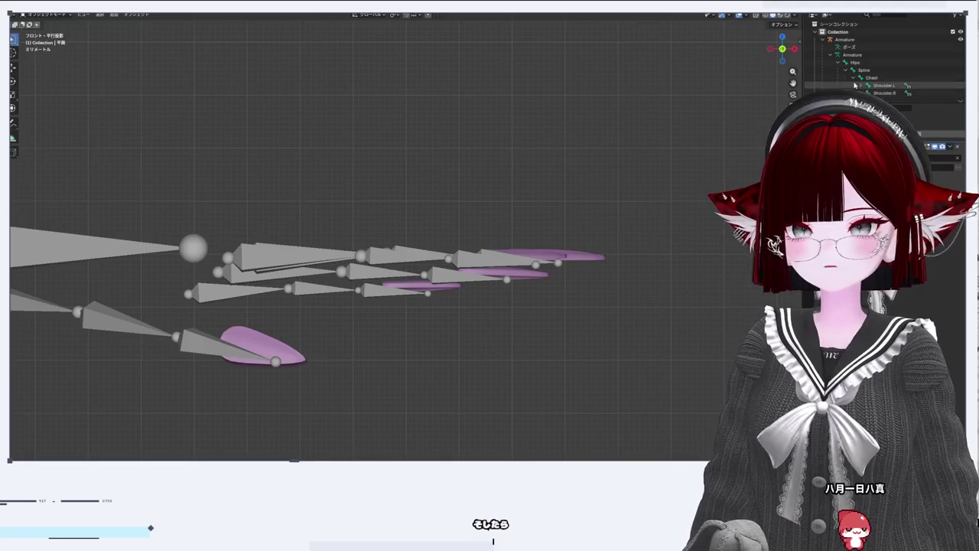
{"action": "left_click", "coordinate": [856, 86]}
{"action": "left_click", "coordinate": [861, 85]}
{"action": "scroll", "coordinate": [865, 69], "scroll_direction": "down", "scroll_amount": 3}
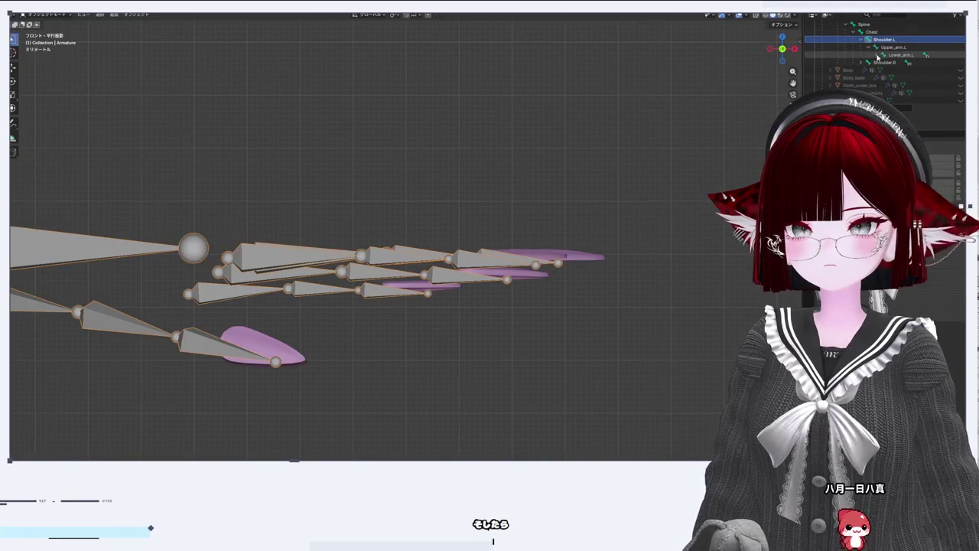
{"action": "left_click", "coordinate": [883, 62]}
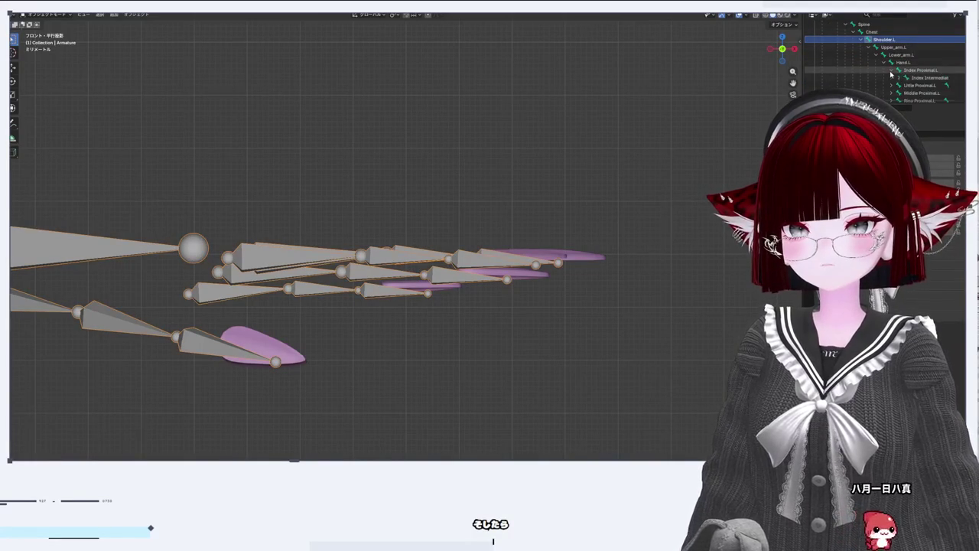
{"action": "left_click", "coordinate": [896, 78]}
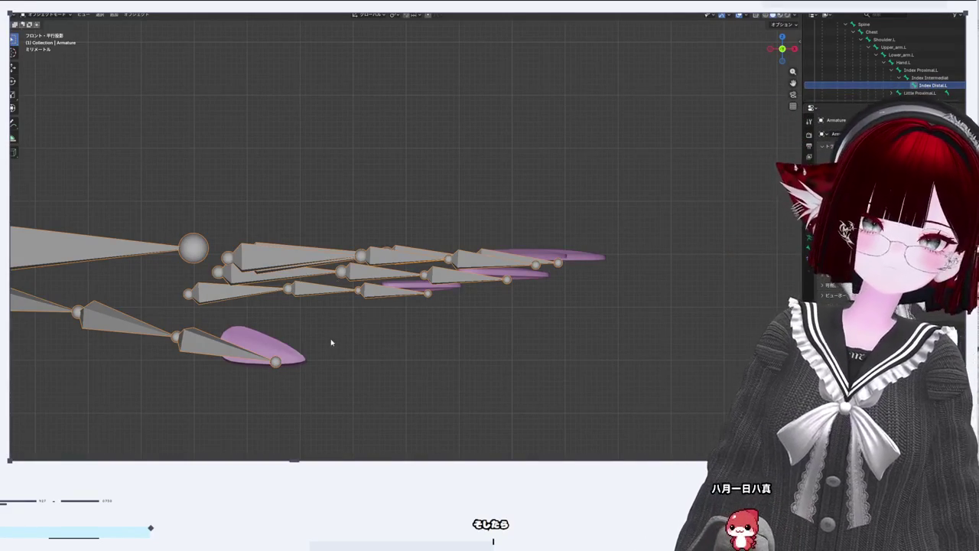
{"action": "key", "text": "Tab"}
{"action": "key", "text": "Tab"}
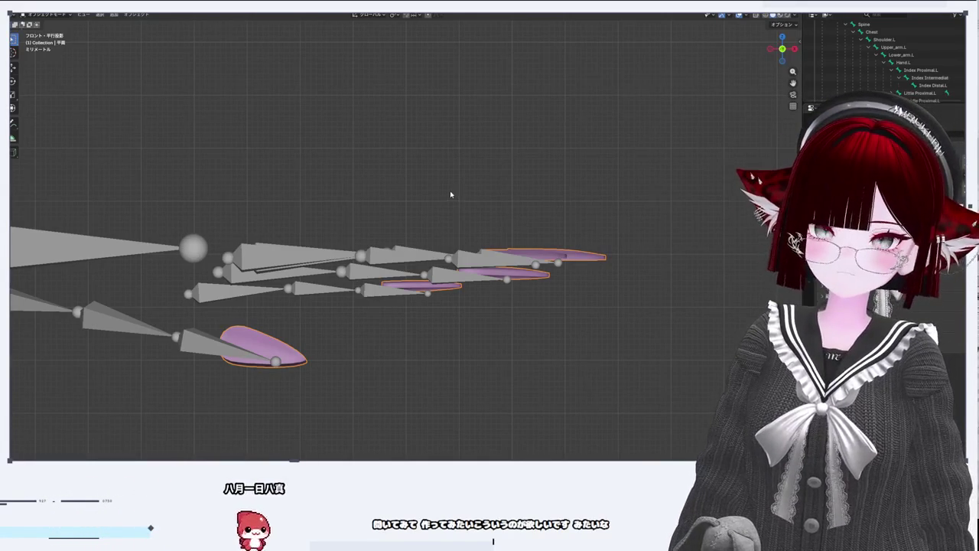
Step: Select everything and export the armature with nails as an FBX (.fbx) file
{"action": "left_click_drag", "start_coordinate": [451, 197], "coordinate": [597, 177]}
{"action": "key", "text": "Tab"}
{"action": "key", "text": "Tab"}
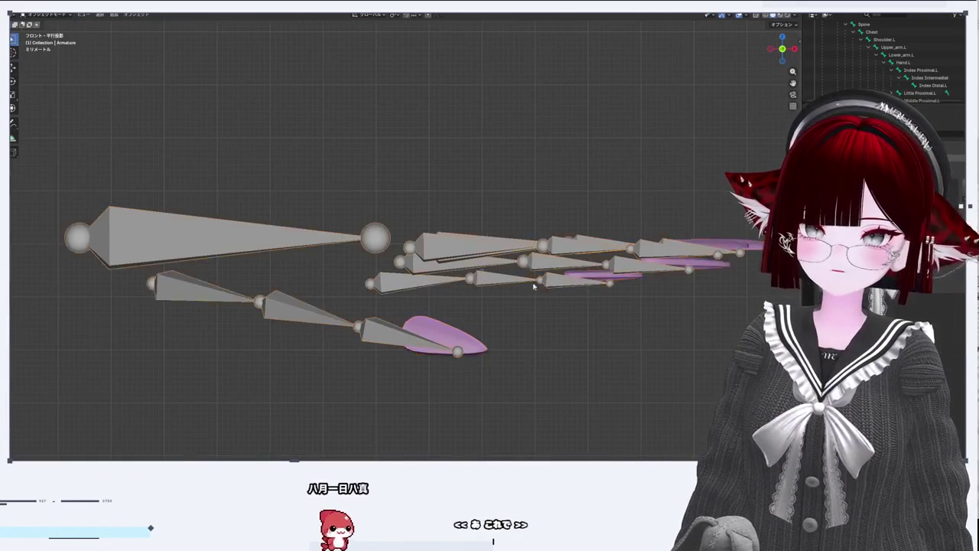
{"action": "left_click", "coordinate": [23, 9]}
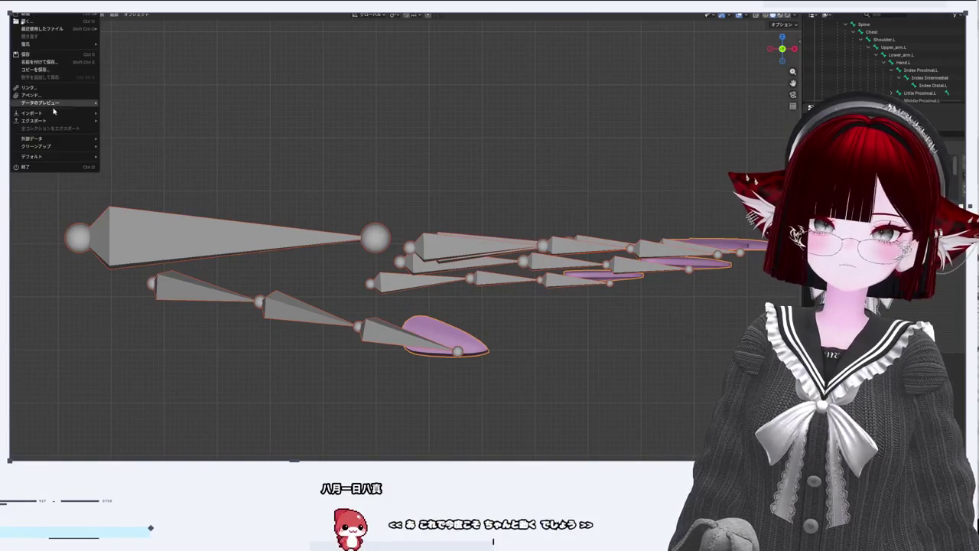
{"action": "mouse_move", "coordinate": [61, 120]}
{"action": "left_click", "coordinate": [142, 183]}
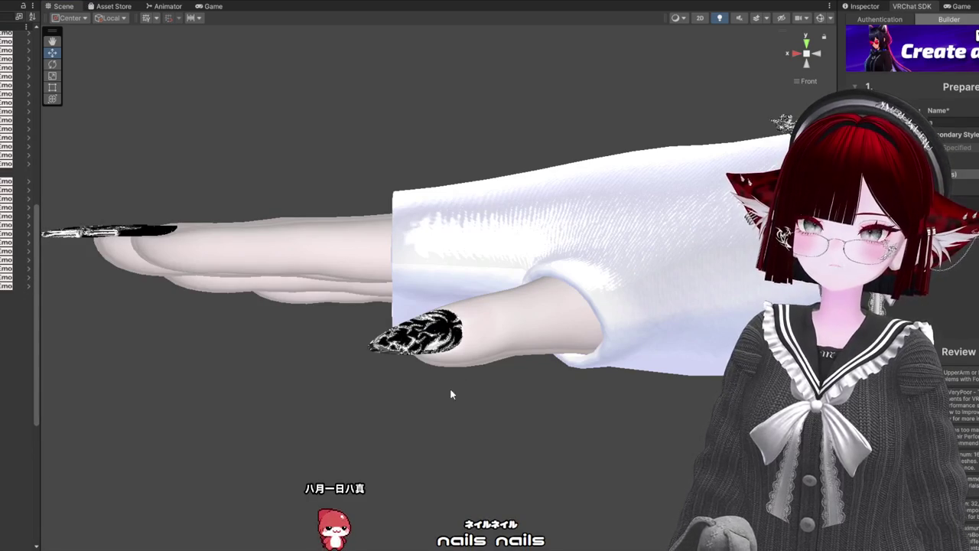
Step: Delete the black nail meshes from the avatar's fingers
{"action": "key", "text": "Delete"}
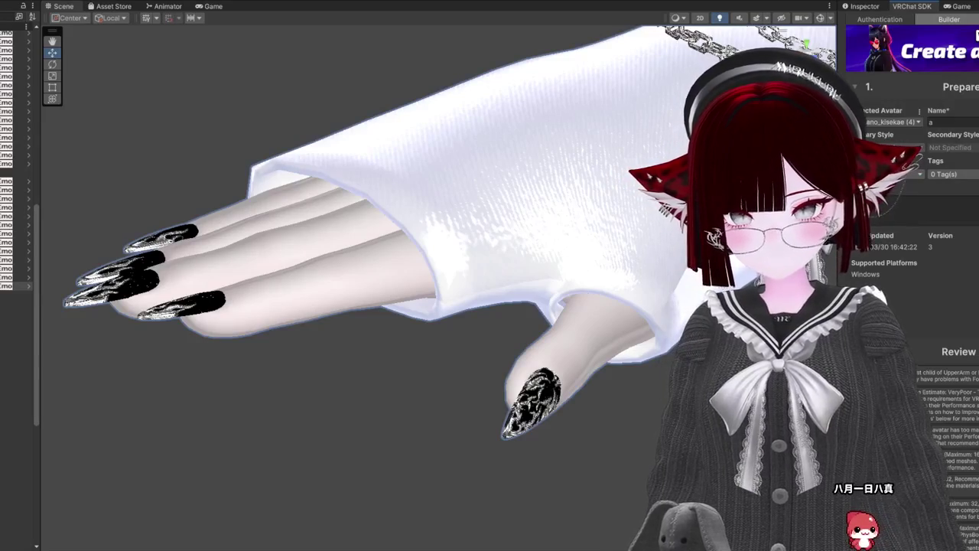
{"action": "left_click_drag", "start_coordinate": [495, 299], "coordinate": [501, 387]}
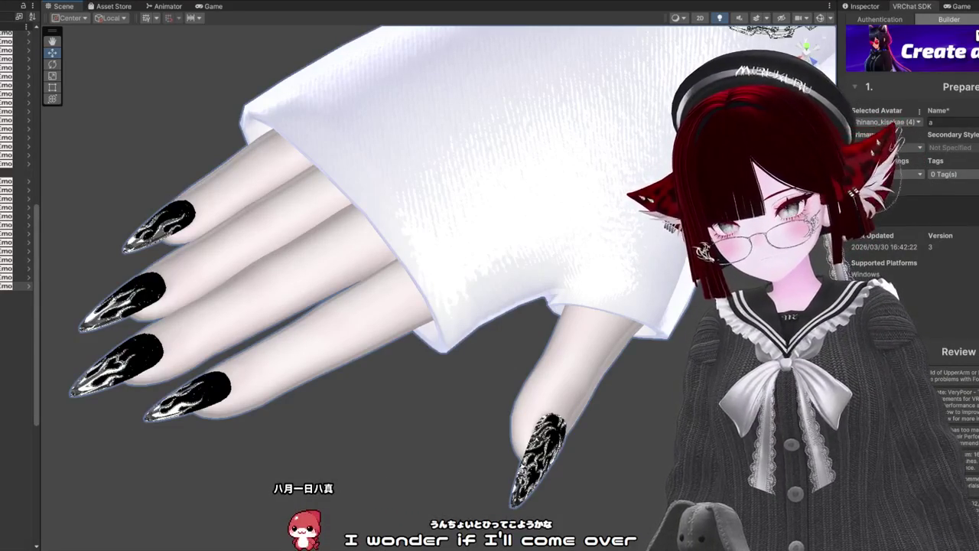
{"action": "mouse_move", "coordinate": [524, 345]}
{"action": "left_mouse_down"}
{"action": "mouse_move", "coordinate": [537, 348]}
{"action": "mouse_move", "coordinate": [506, 369]}
{"action": "mouse_move", "coordinate": [547, 364]}
{"action": "mouse_move", "coordinate": [564, 341]}
{"action": "mouse_move", "coordinate": [569, 277]}
{"action": "mouse_move", "coordinate": [658, 437]}
{"action": "left_mouse_up"}
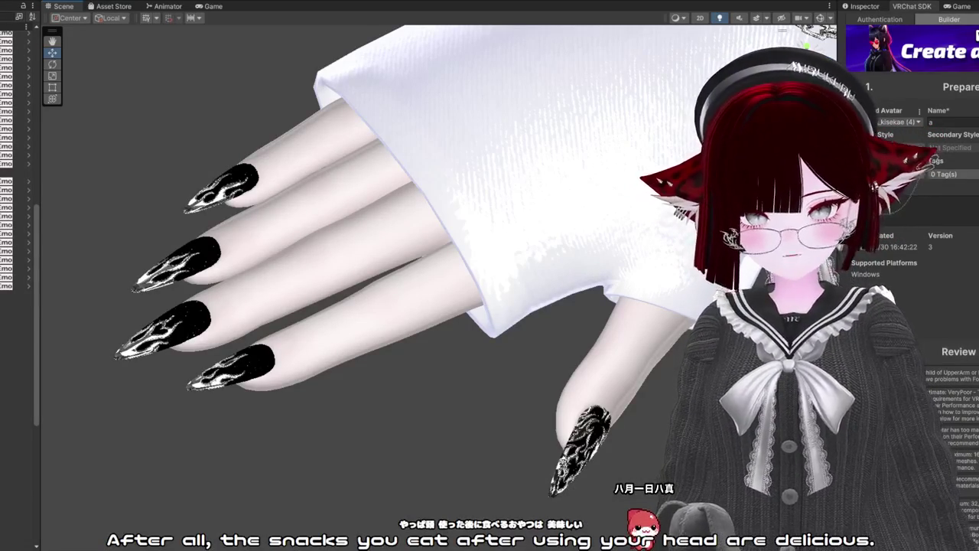
Step: Orbit and zoom around the hand to inspect the four black flame-patterned stiletto nails
{"action": "mouse_move", "coordinate": [535, 306]}
{"action": "left_mouse_down"}
{"action": "mouse_move", "coordinate": [765, 344]}
{"action": "mouse_move", "coordinate": [975, 432]}
{"action": "mouse_move", "coordinate": [978, 459]}
{"action": "mouse_move", "coordinate": [110, 317]}
{"action": "mouse_move", "coordinate": [115, 291]}
{"action": "mouse_move", "coordinate": [142, 343]}
{"action": "left_mouse_up"}
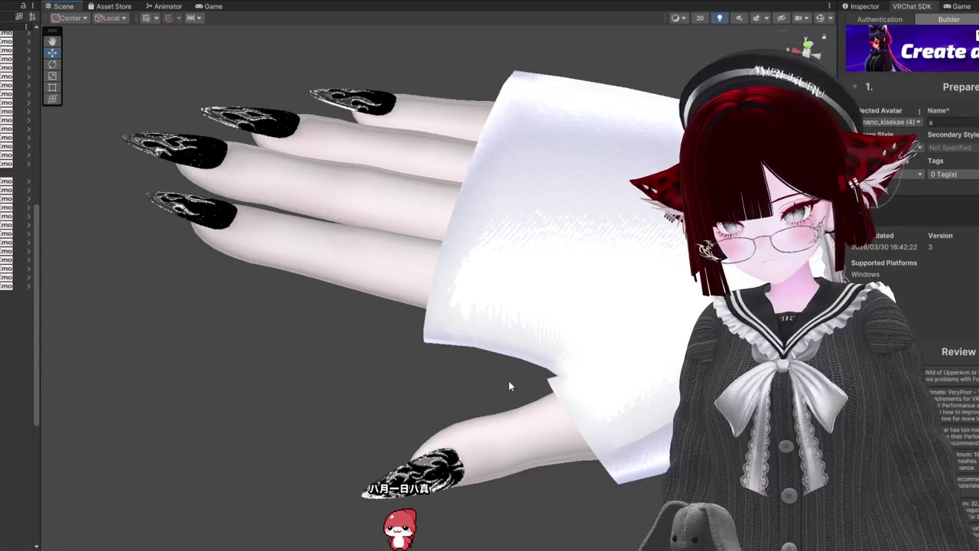
{"action": "mouse_move", "coordinate": [502, 390]}
{"action": "left_mouse_down"}
{"action": "mouse_move", "coordinate": [453, 308]}
{"action": "mouse_move", "coordinate": [305, 380]}
{"action": "mouse_move", "coordinate": [418, 327]}
{"action": "mouse_move", "coordinate": [520, 345]}
{"action": "mouse_move", "coordinate": [579, 403]}
{"action": "mouse_move", "coordinate": [559, 409]}
{"action": "left_mouse_up"}
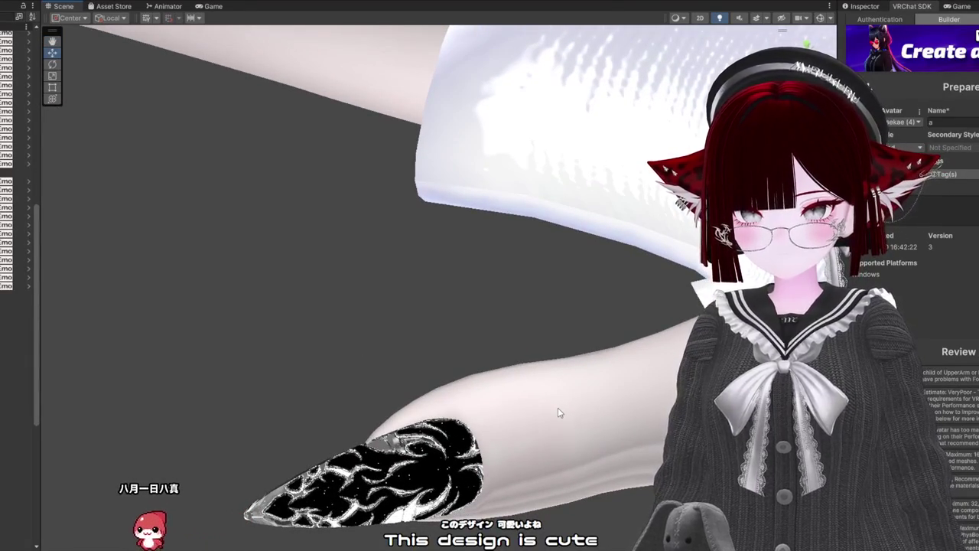
{"action": "mouse_move", "coordinate": [513, 436]}
{"action": "left_mouse_down"}
{"action": "mouse_move", "coordinate": [526, 430]}
{"action": "mouse_move", "coordinate": [524, 452]}
{"action": "mouse_move", "coordinate": [520, 417]}
{"action": "left_mouse_up"}
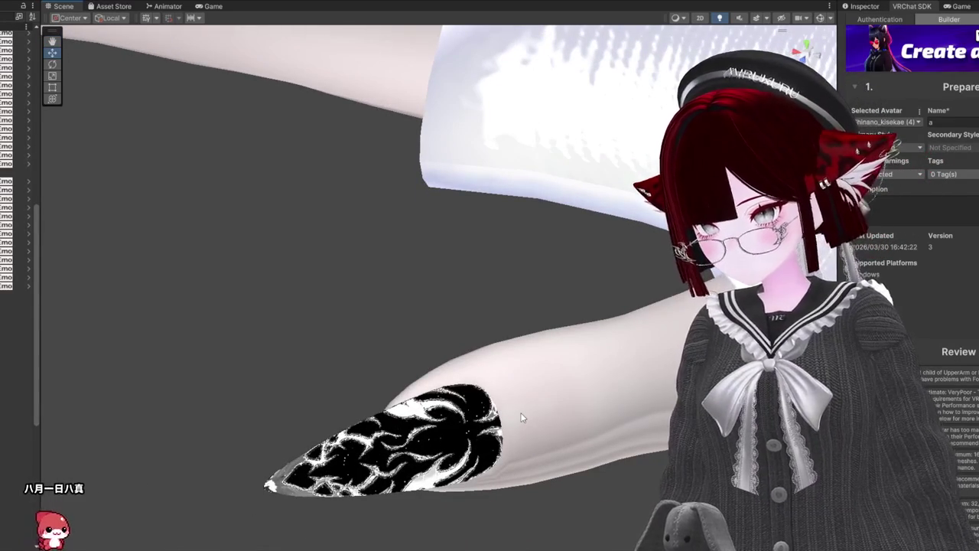
{"action": "mouse_move", "coordinate": [520, 417]}
{"action": "left_mouse_down"}
{"action": "mouse_move", "coordinate": [330, 208]}
{"action": "mouse_move", "coordinate": [387, 383]}
{"action": "mouse_move", "coordinate": [586, 384]}
{"action": "mouse_move", "coordinate": [548, 280]}
{"action": "left_mouse_up"}
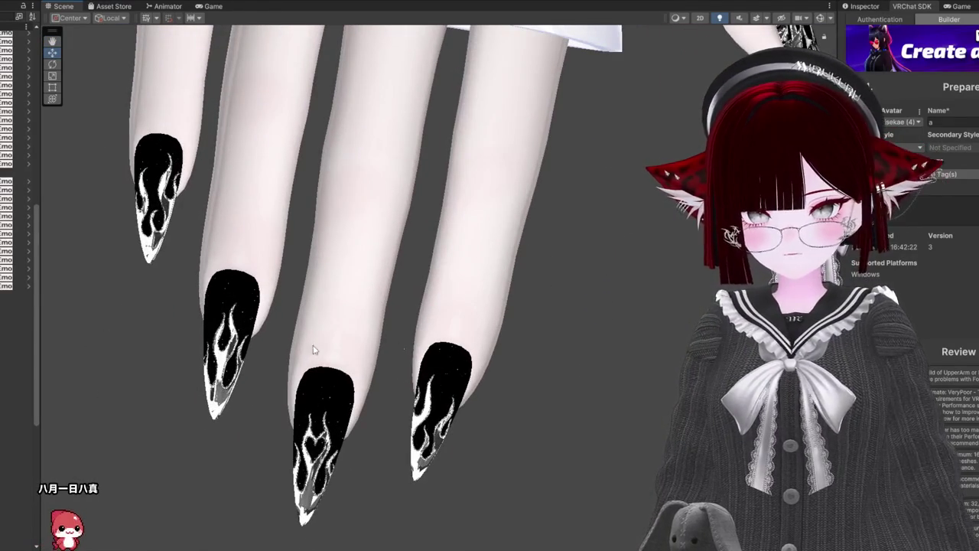
{"action": "mouse_move", "coordinate": [194, 361]}
{"action": "left_mouse_down"}
{"action": "mouse_move", "coordinate": [416, 407]}
{"action": "mouse_move", "coordinate": [448, 375]}
{"action": "mouse_move", "coordinate": [504, 239]}
{"action": "mouse_move", "coordinate": [513, 31]}
{"action": "mouse_move", "coordinate": [528, 30]}
{"action": "mouse_move", "coordinate": [461, 33]}
{"action": "mouse_move", "coordinate": [262, 342]}
{"action": "mouse_move", "coordinate": [168, 356]}
{"action": "mouse_move", "coordinate": [268, 102]}
{"action": "mouse_move", "coordinate": [113, 103]}
{"action": "left_mouse_up"}
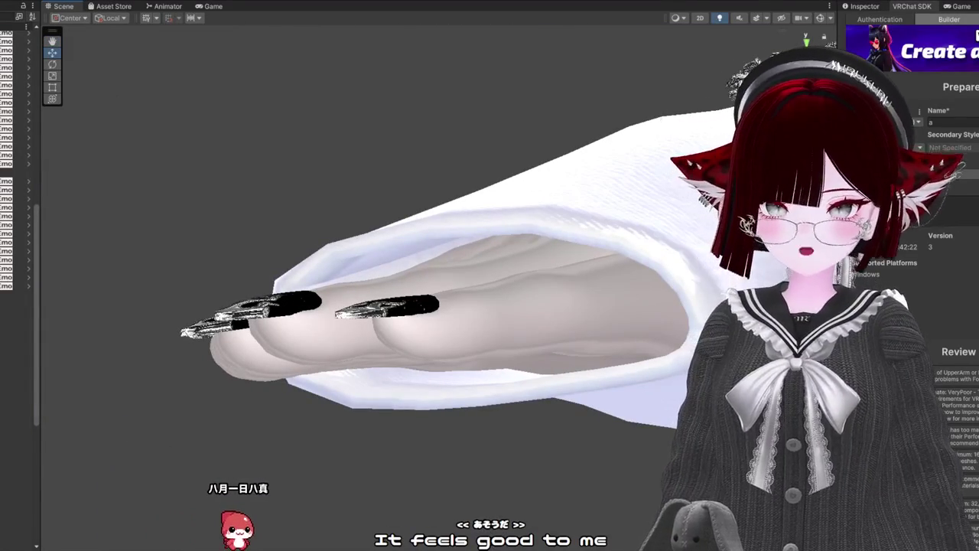
{"action": "mouse_move", "coordinate": [383, 268]}
{"action": "left_mouse_down"}
{"action": "mouse_move", "coordinate": [413, 245]}
{"action": "mouse_move", "coordinate": [466, 254]}
{"action": "mouse_move", "coordinate": [191, 248]}
{"action": "mouse_move", "coordinate": [306, 291]}
{"action": "mouse_move", "coordinate": [406, 368]}
{"action": "mouse_move", "coordinate": [424, 329]}
{"action": "mouse_move", "coordinate": [413, 337]}
{"action": "left_mouse_up"}
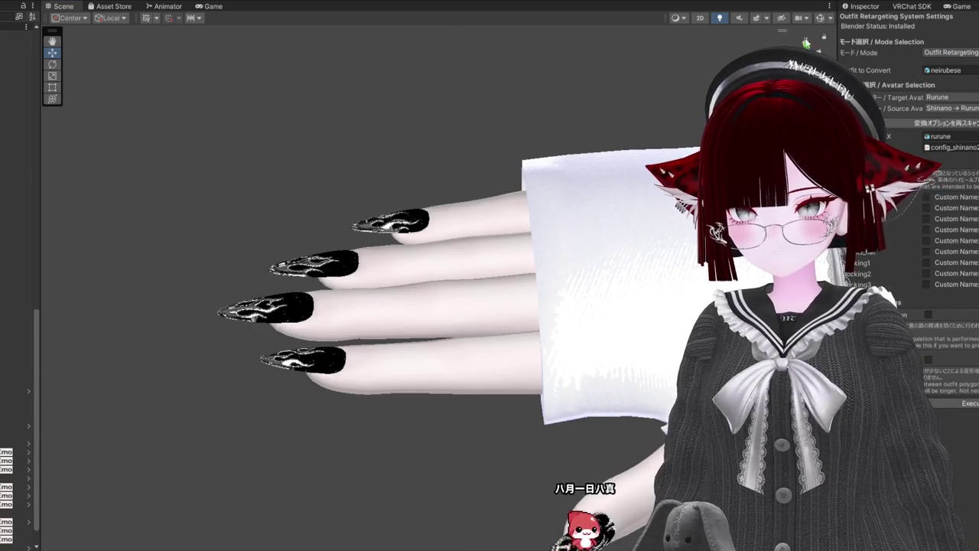
{"action": "mouse_move", "coordinate": [415, 280]}
{"action": "left_mouse_down"}
{"action": "mouse_move", "coordinate": [406, 131]}
{"action": "mouse_move", "coordinate": [522, 42]}
{"action": "mouse_move", "coordinate": [486, 3]}
{"action": "left_mouse_up"}
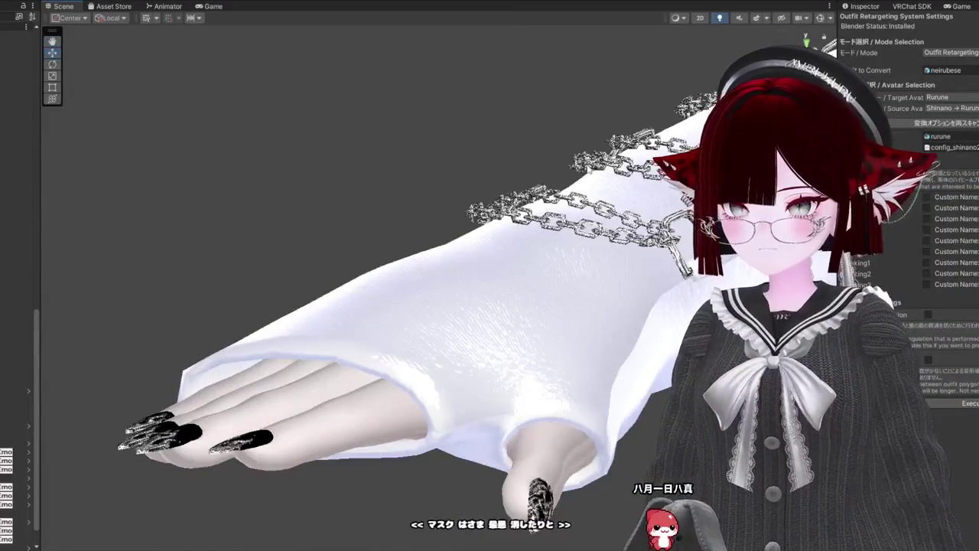
{"action": "left_click_drag", "start_coordinate": [514, 273], "coordinate": [362, 450]}
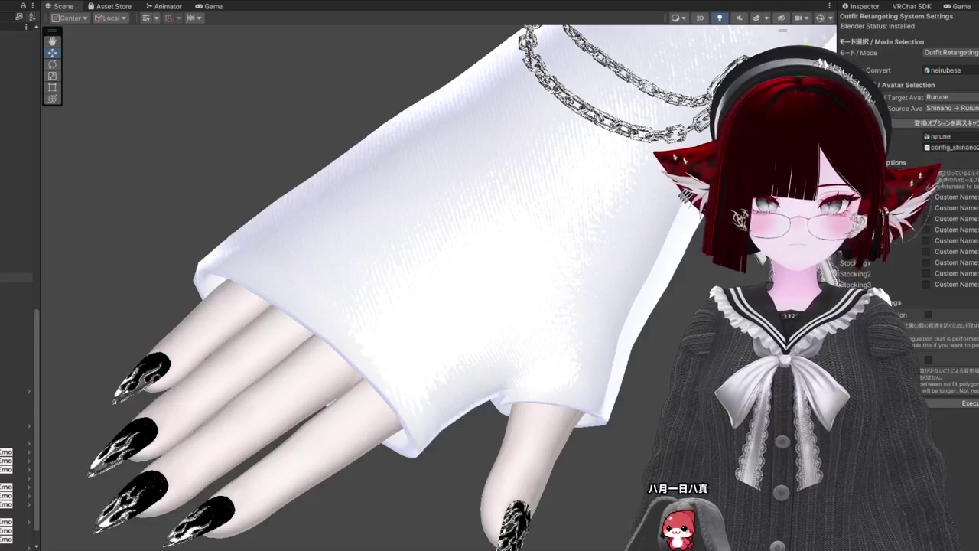
{"action": "scroll", "coordinate": [19, 283], "scroll_direction": "up", "scroll_amount": 5}
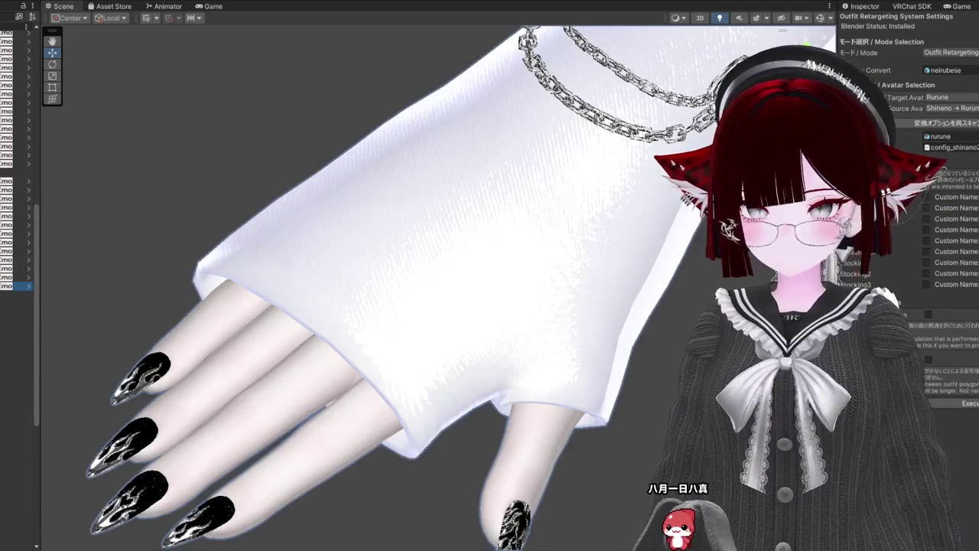
{"action": "left_click", "coordinate": [861, 11]}
Step: Hide the Shinano_kisekae (4) avatar and select the rurune_None F avatar, facing its sweater cuff
{"action": "left_click", "coordinate": [868, 21]}
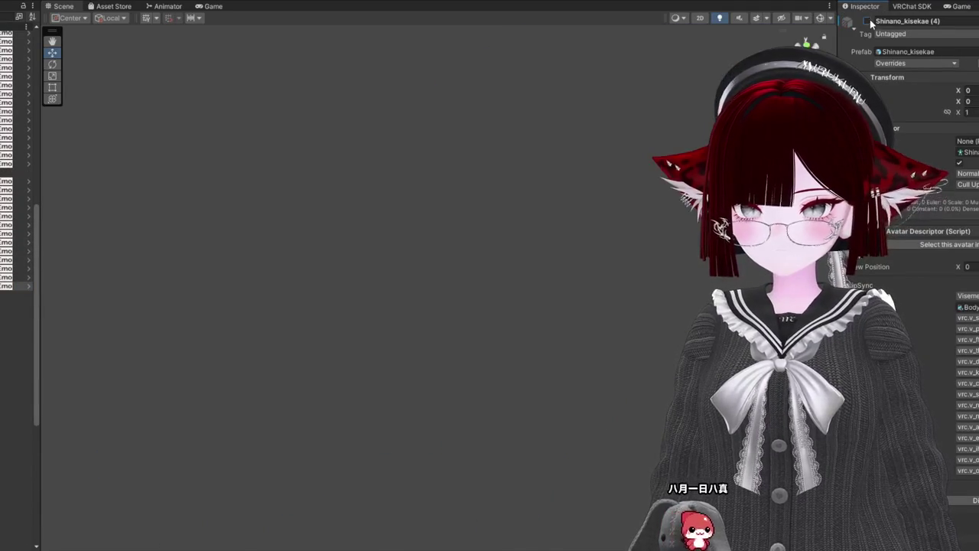
{"action": "left_click", "coordinate": [15, 269]}
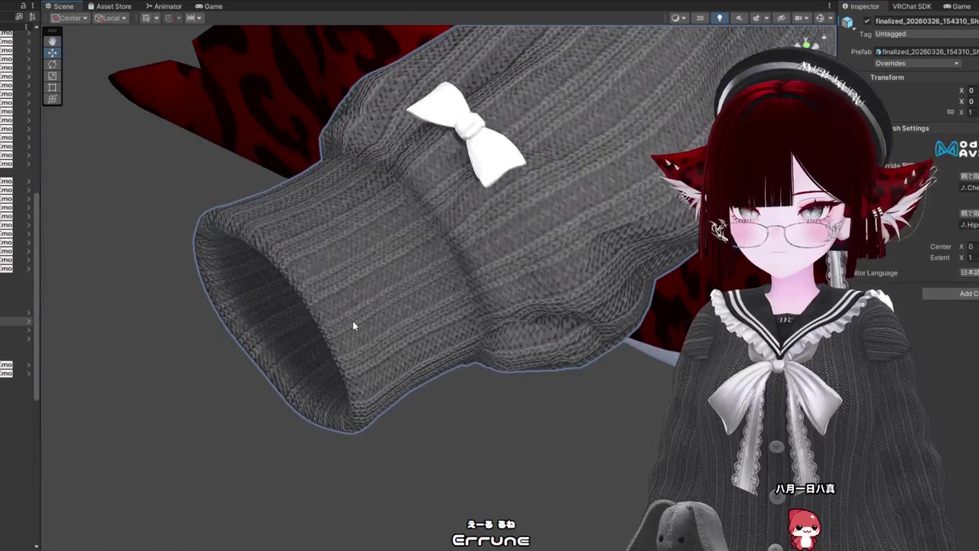
{"action": "left_click_drag", "start_coordinate": [353, 320], "coordinate": [436, 363]}
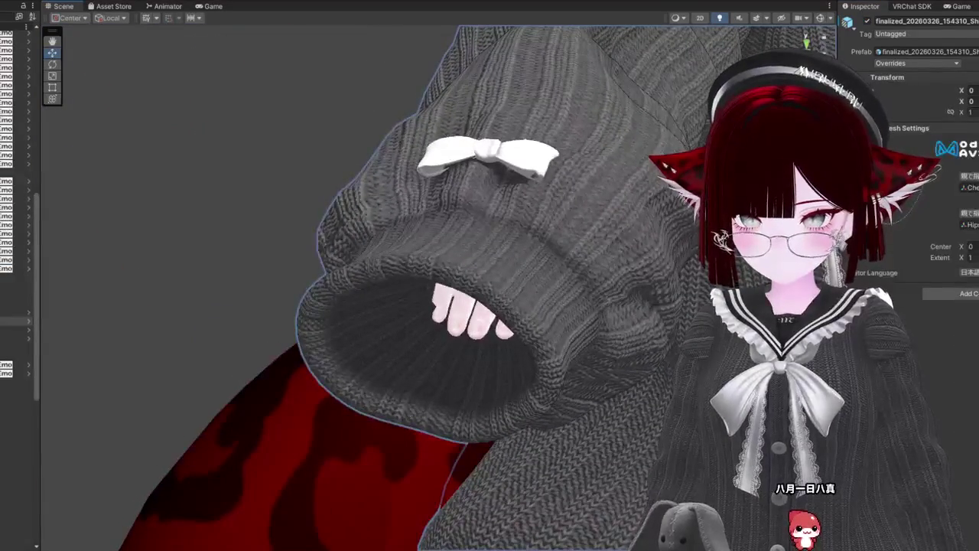
Step: Select the finalized retargeted outfit prefab and view the flame nails at the sweater cuff
{"action": "left_click_drag", "start_coordinate": [16, 304], "coordinate": [23, 237]}
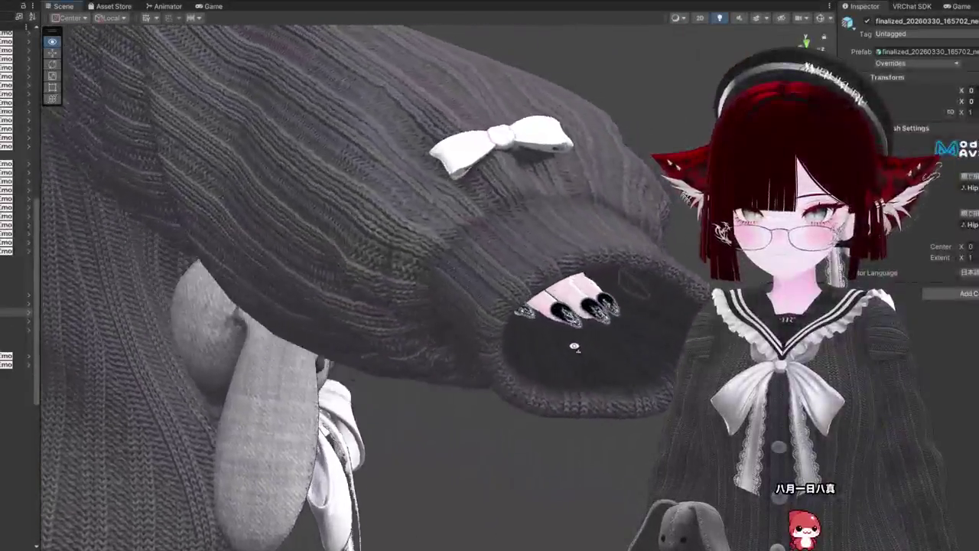
{"action": "mouse_move", "coordinate": [575, 347]}
{"action": "left_mouse_down"}
{"action": "mouse_move", "coordinate": [383, 402]}
{"action": "mouse_move", "coordinate": [324, 433]}
{"action": "mouse_move", "coordinate": [344, 398]}
{"action": "left_mouse_up"}
{"action": "scroll", "coordinate": [413, 293], "scroll_direction": "up", "scroll_amount": 10}
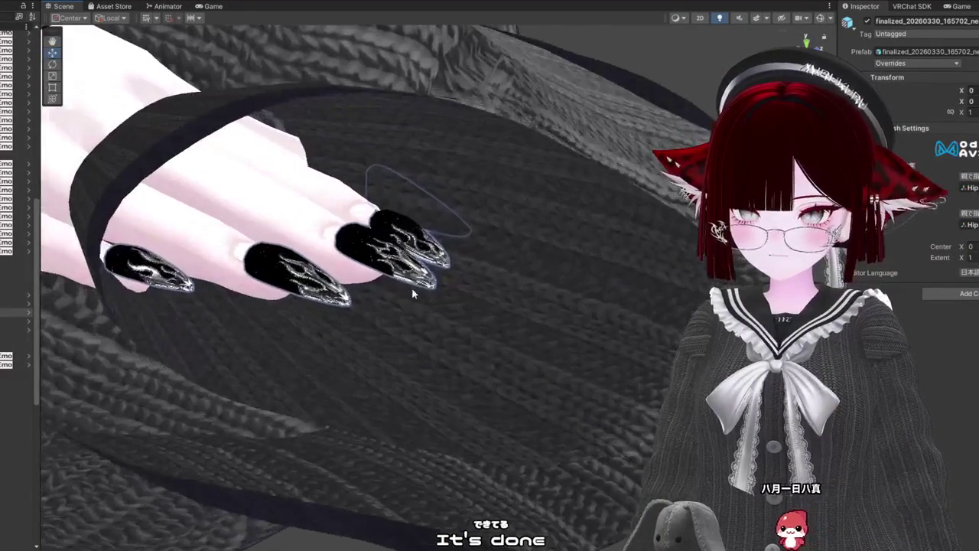
{"action": "mouse_move", "coordinate": [412, 293]}
{"action": "left_mouse_down"}
{"action": "mouse_move", "coordinate": [510, 346]}
{"action": "mouse_move", "coordinate": [531, 422]}
{"action": "mouse_move", "coordinate": [497, 360]}
{"action": "mouse_move", "coordinate": [509, 268]}
{"action": "left_mouse_up"}
Step: Check the avatar build and upload panel, then return to the prefab's properties
{"action": "left_click", "coordinate": [909, 6]}
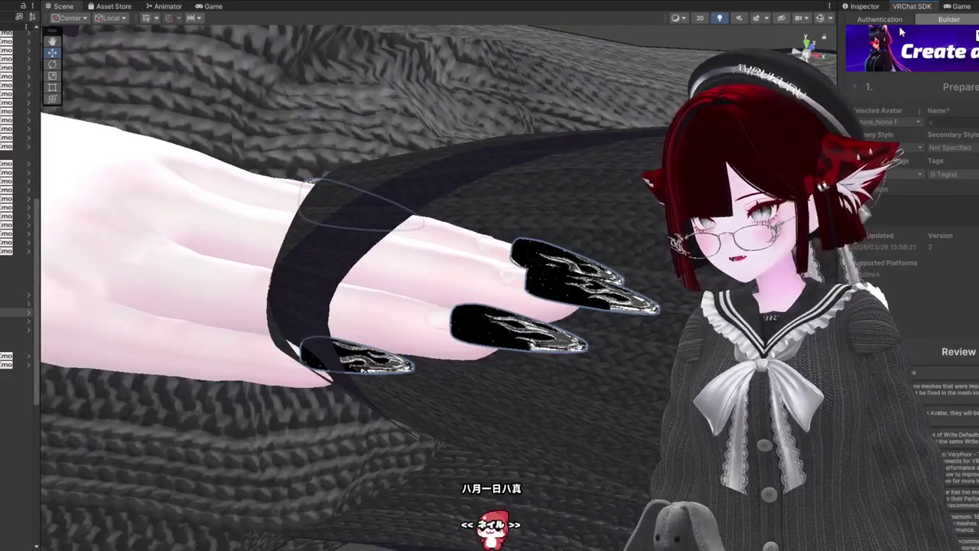
{"action": "mouse_move", "coordinate": [337, 360]}
{"action": "left_mouse_down"}
{"action": "mouse_move", "coordinate": [307, 394]}
{"action": "mouse_move", "coordinate": [405, 295]}
{"action": "mouse_move", "coordinate": [444, 125]}
{"action": "mouse_move", "coordinate": [362, 332]}
{"action": "mouse_move", "coordinate": [346, 329]}
{"action": "left_mouse_up"}
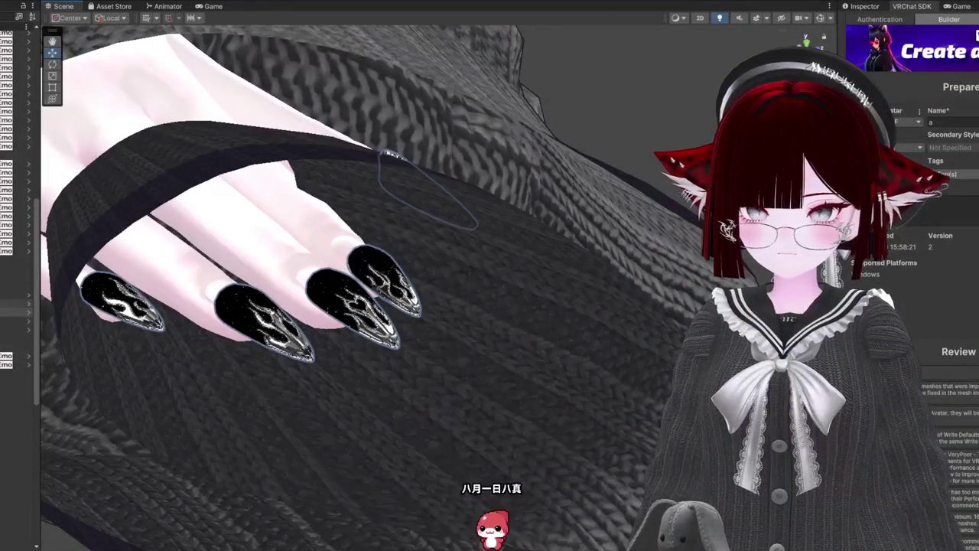
{"action": "left_click", "coordinate": [886, 5]}
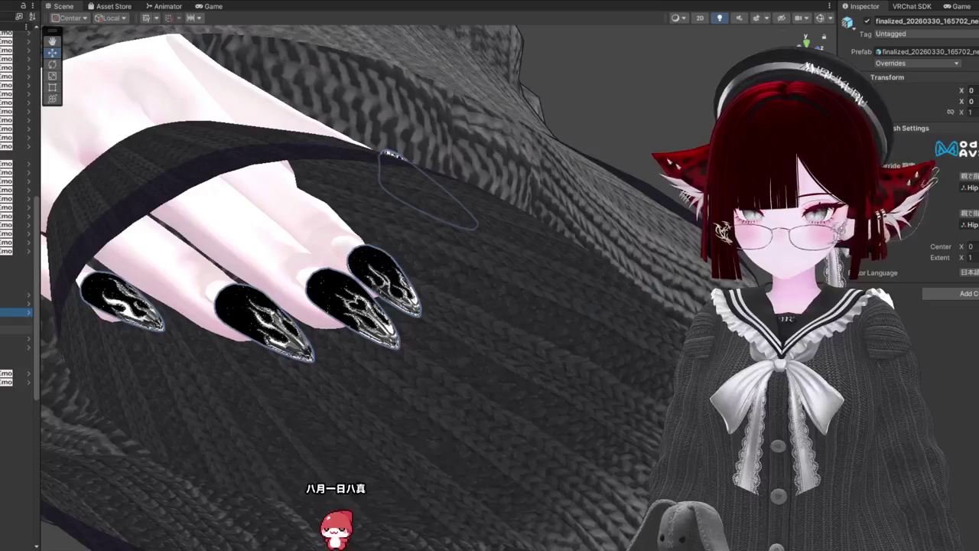
{"action": "left_click", "coordinate": [15, 330]}
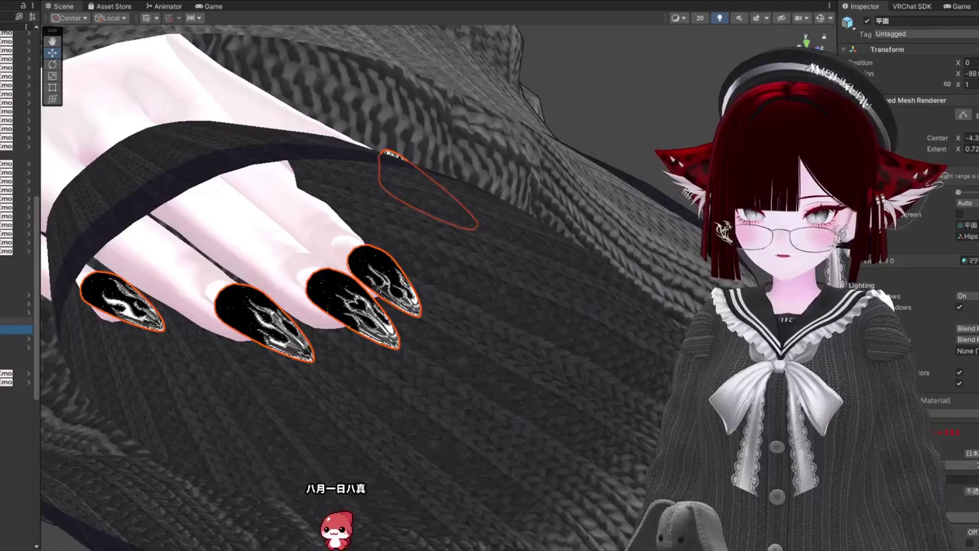
{"action": "key", "text": "Up"}
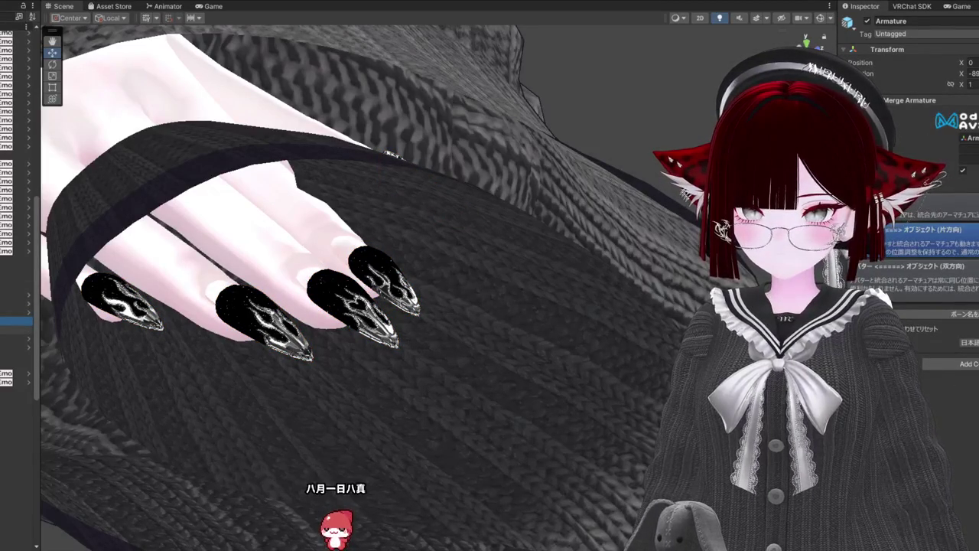
{"action": "key", "text": "Down"}
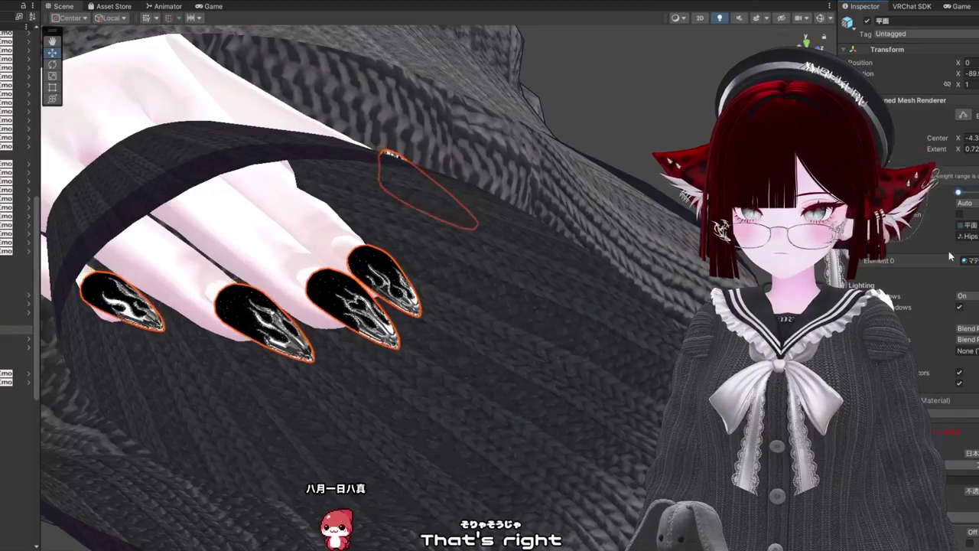
{"action": "mouse_move", "coordinate": [428, 352]}
{"action": "left_mouse_down"}
{"action": "mouse_move", "coordinate": [477, 360]}
{"action": "mouse_move", "coordinate": [535, 326]}
{"action": "mouse_move", "coordinate": [528, 359]}
{"action": "mouse_move", "coordinate": [559, 397]}
{"action": "mouse_move", "coordinate": [528, 379]}
{"action": "left_mouse_up"}
{"action": "scroll", "coordinate": [528, 378], "scroll_direction": "up", "scroll_amount": 5}
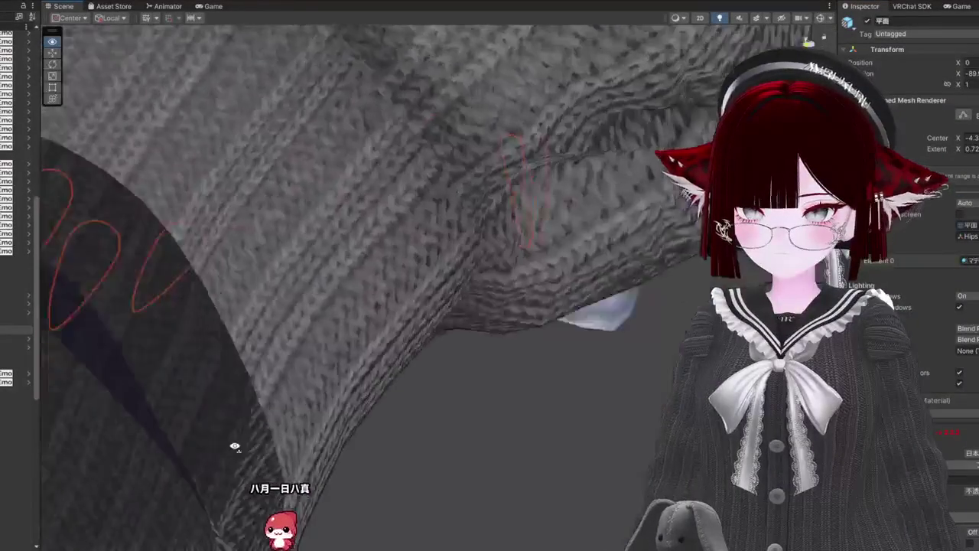
{"action": "left_click", "coordinate": [144, 236]}
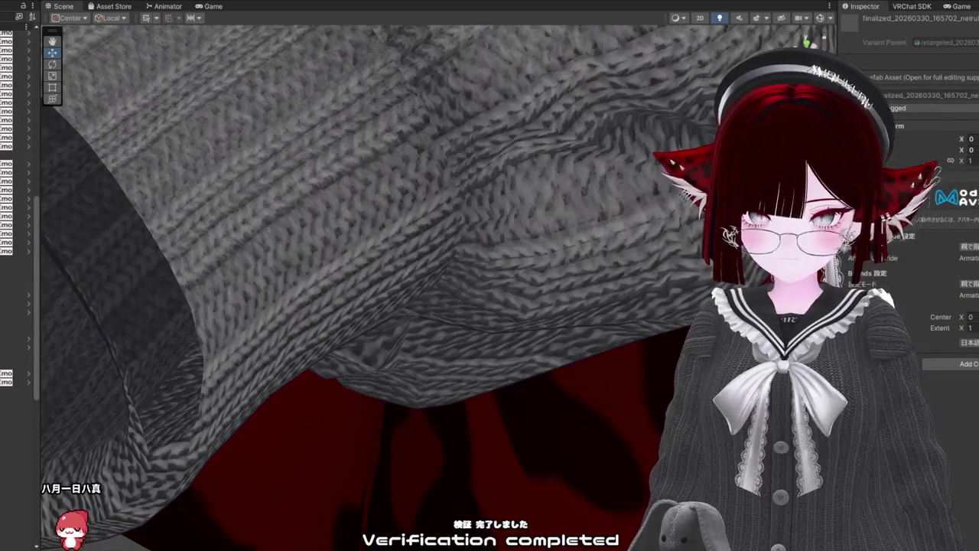
{"action": "left_click", "coordinate": [420, 513]}
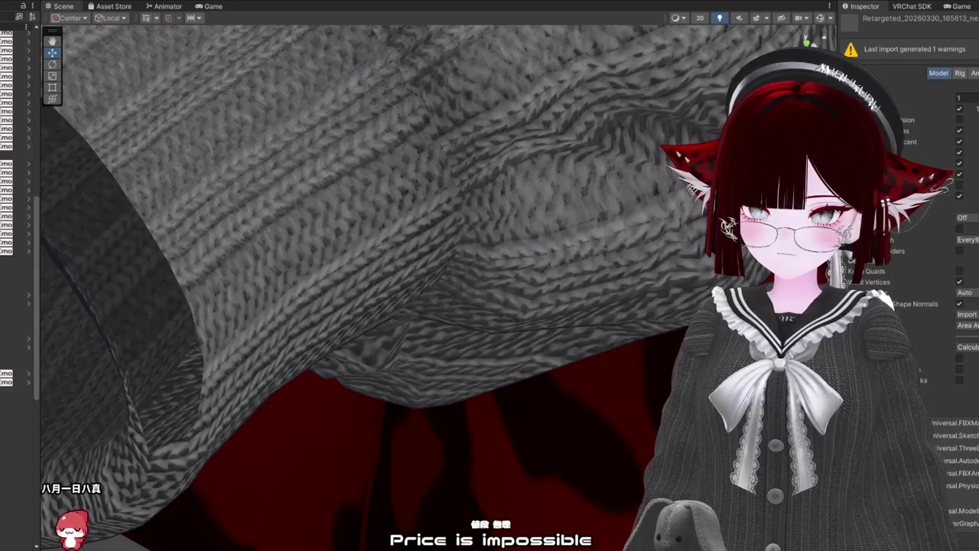
{"action": "left_click", "coordinate": [501, 367]}
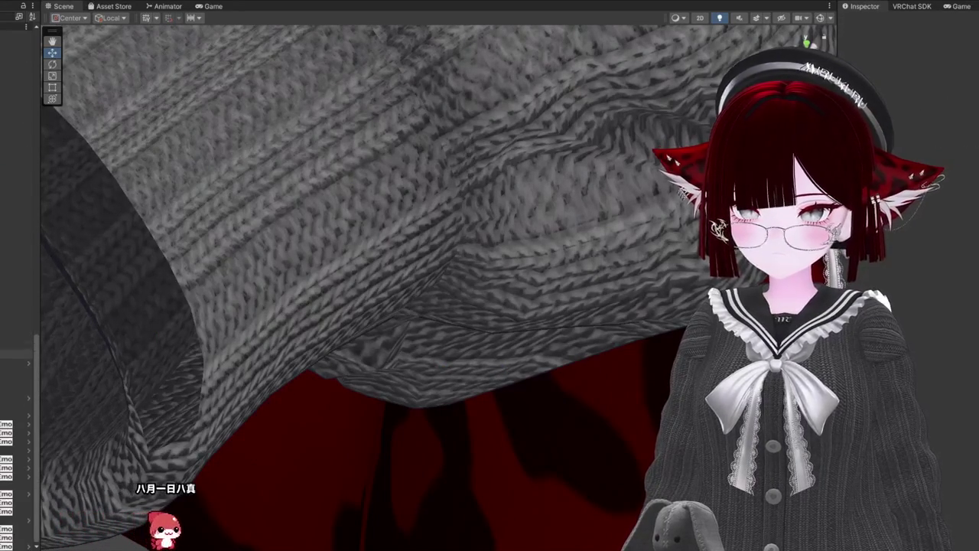
{"action": "scroll", "coordinate": [592, 269], "scroll_direction": "down", "scroll_amount": 5}
{"action": "mouse_move", "coordinate": [586, 277]}
{"action": "left_mouse_down"}
{"action": "mouse_move", "coordinate": [556, 363]}
{"action": "mouse_move", "coordinate": [612, 290]}
{"action": "mouse_move", "coordinate": [611, 266]}
{"action": "left_mouse_up"}
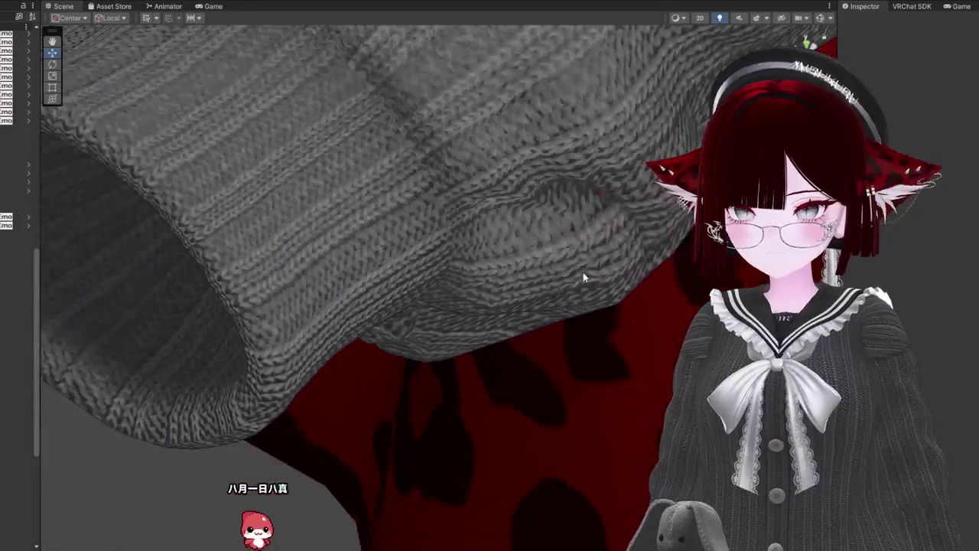
{"action": "key", "text": "f"}
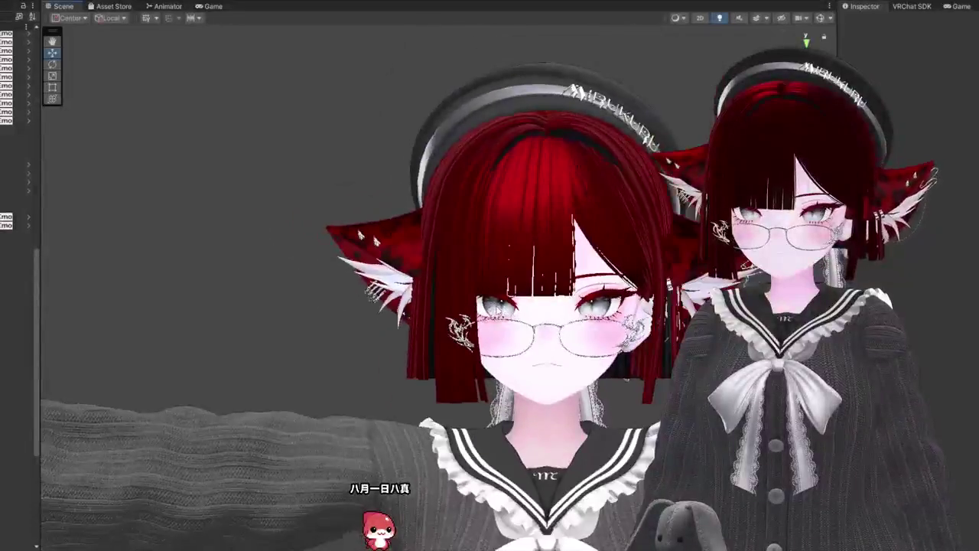
{"action": "scroll", "coordinate": [397, 238], "scroll_direction": "down", "scroll_amount": 5}
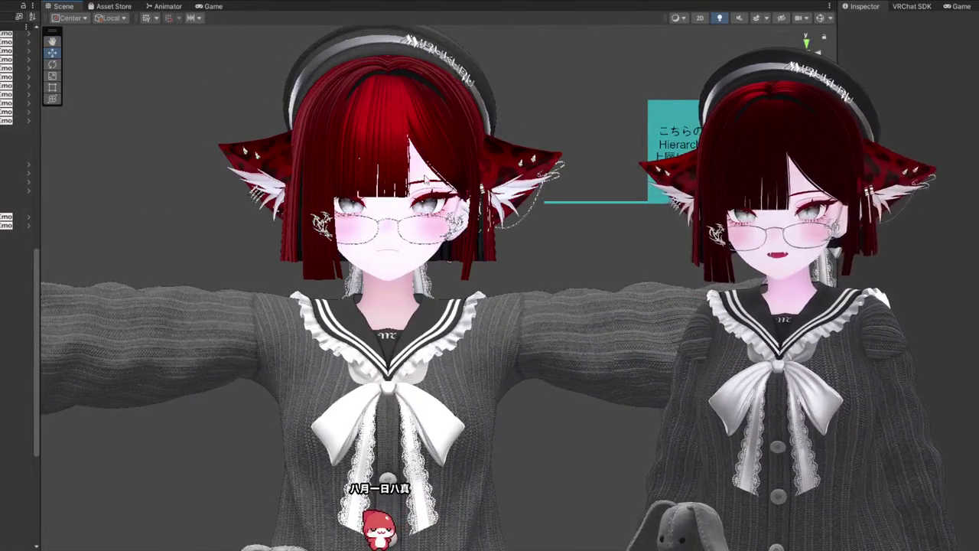
{"action": "mouse_move", "coordinate": [425, 178]}
{"action": "left_mouse_down"}
{"action": "mouse_move", "coordinate": [245, 148]}
{"action": "mouse_move", "coordinate": [459, 153]}
{"action": "mouse_move", "coordinate": [535, 138]}
{"action": "left_mouse_up"}
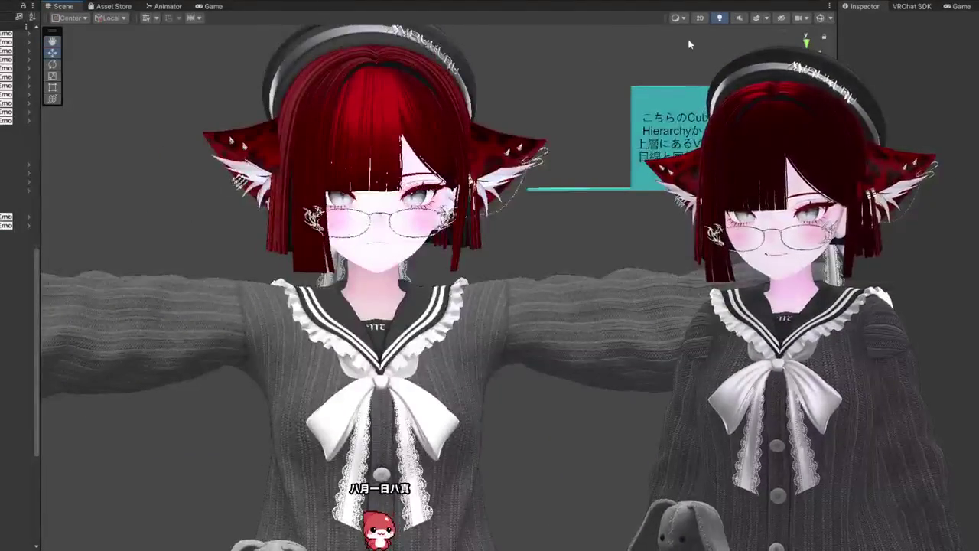
{"action": "mouse_move", "coordinate": [688, 44]}
{"action": "left_mouse_down"}
{"action": "mouse_move", "coordinate": [581, 46]}
{"action": "mouse_move", "coordinate": [756, 29]}
{"action": "left_mouse_up"}
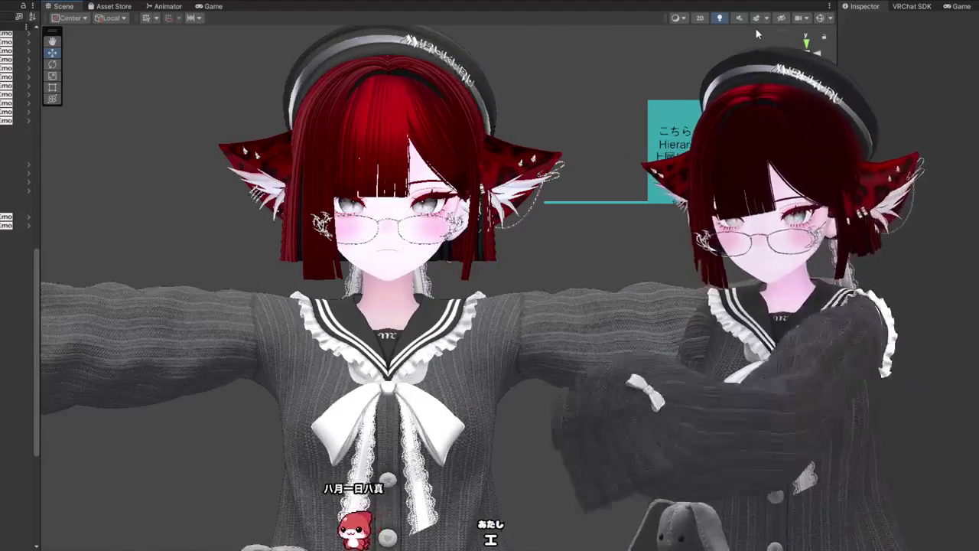
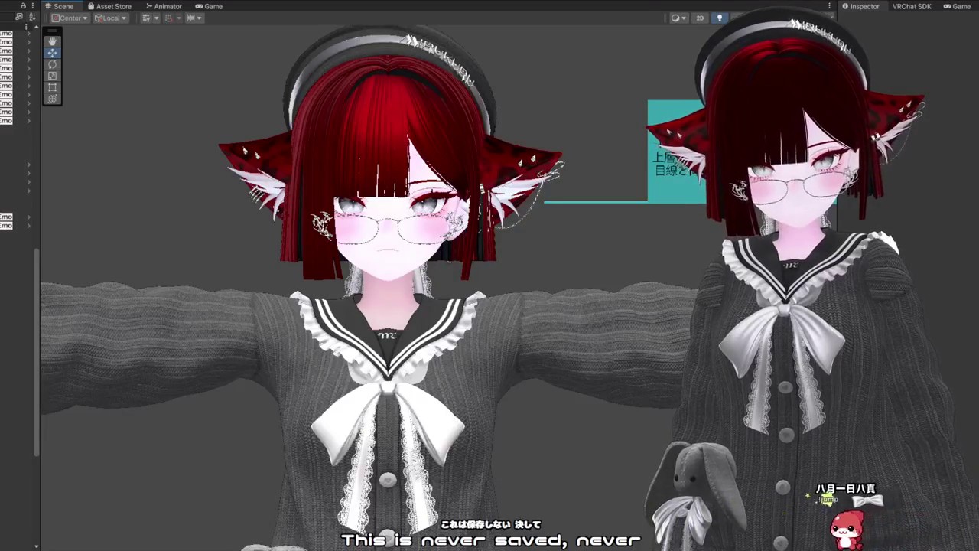
Step: Zoom in on the left avatar's head, then select and delete its black beret
{"action": "scroll", "coordinate": [370, 287], "scroll_direction": "up", "scroll_amount": 3}
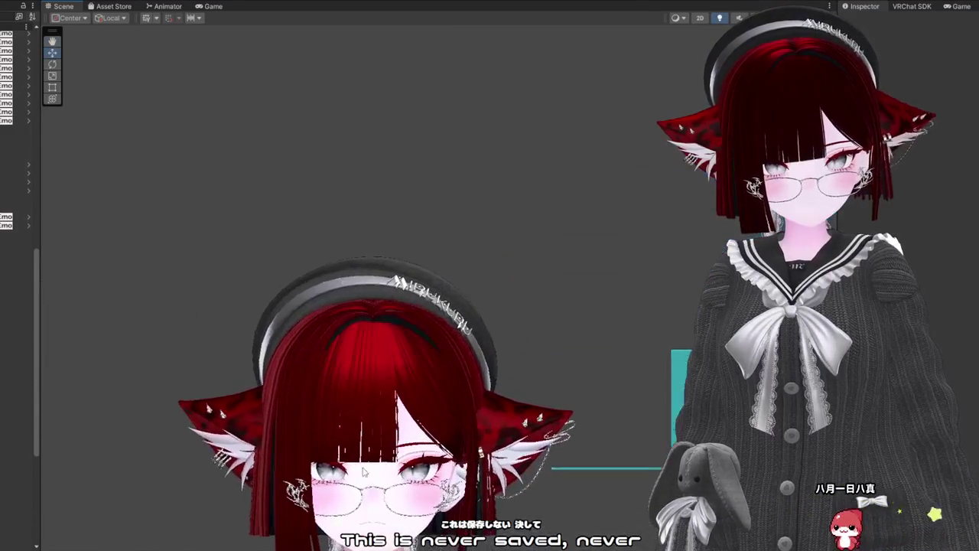
{"action": "left_click", "coordinate": [369, 286]}
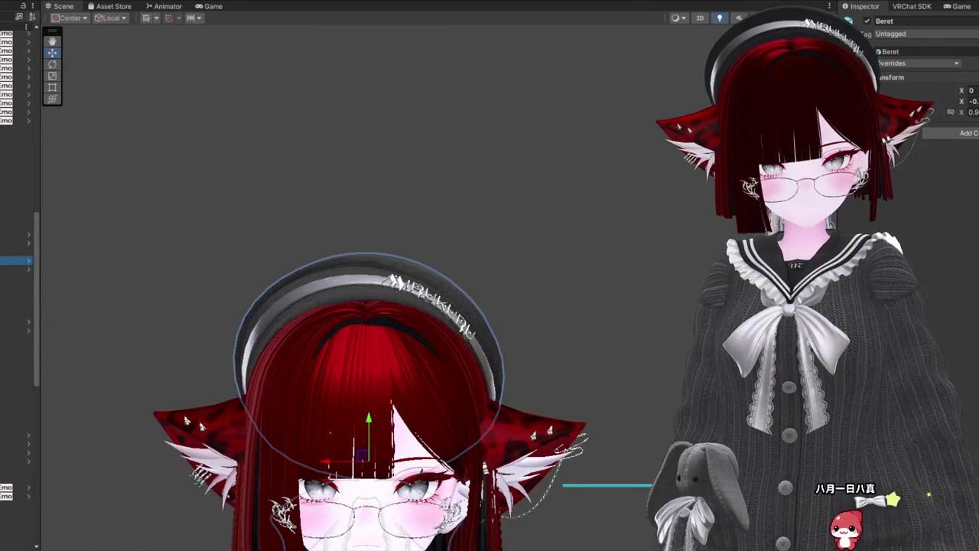
{"action": "key", "text": "Delete"}
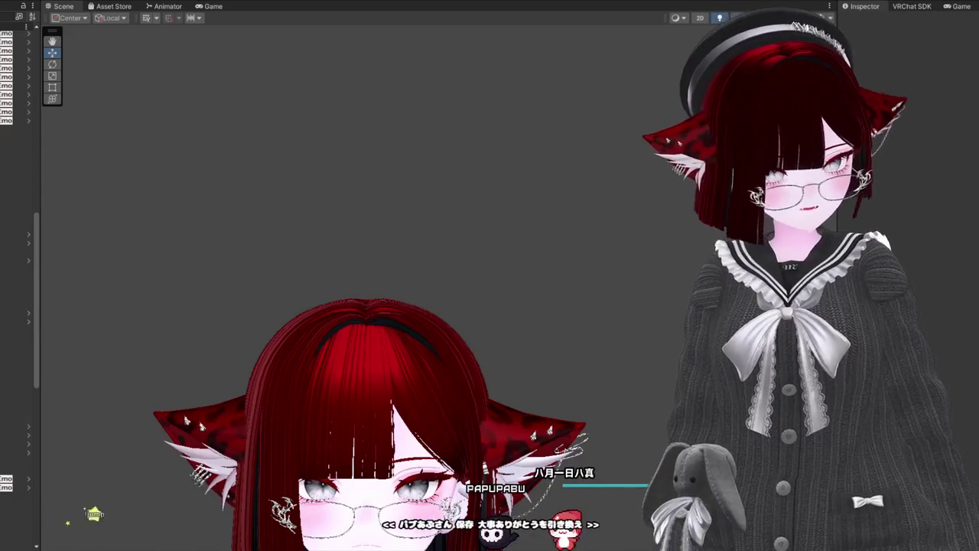
{"action": "left_click_drag", "start_coordinate": [579, 389], "coordinate": [579, 153]}
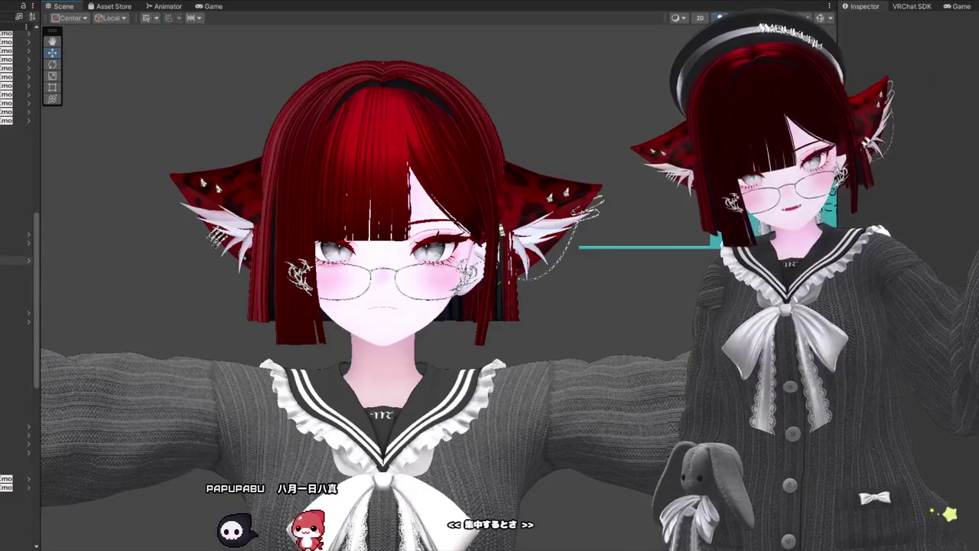
{"action": "mouse_move", "coordinate": [260, 287]}
{"action": "left_mouse_down"}
{"action": "mouse_move", "coordinate": [267, 295]}
{"action": "mouse_move", "coordinate": [211, 354]}
{"action": "mouse_move", "coordinate": [454, 341]}
{"action": "mouse_move", "coordinate": [698, 259]}
{"action": "mouse_move", "coordinate": [344, 326]}
{"action": "mouse_move", "coordinate": [146, 344]}
{"action": "mouse_move", "coordinate": [236, 349]}
{"action": "left_mouse_up"}
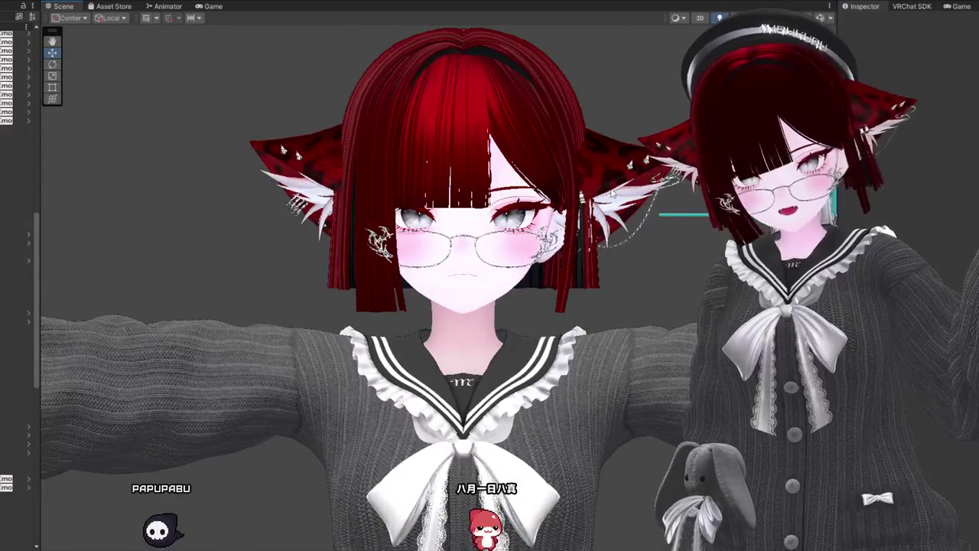
{"action": "mouse_move", "coordinate": [629, 153]}
{"action": "left_mouse_down"}
{"action": "mouse_move", "coordinate": [630, 135]}
{"action": "mouse_move", "coordinate": [639, 150]}
{"action": "left_mouse_up"}
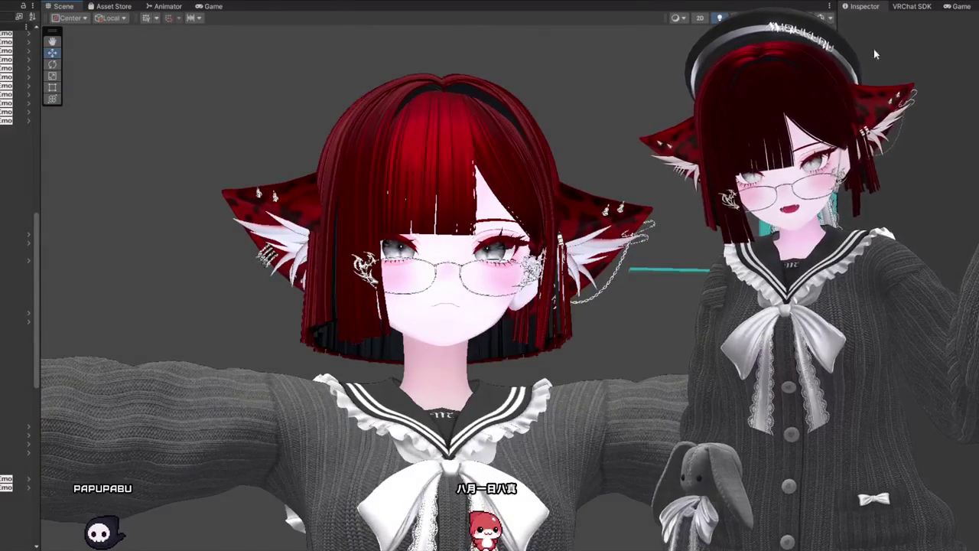
{"action": "left_click_drag", "start_coordinate": [765, 306], "coordinate": [826, 306]}
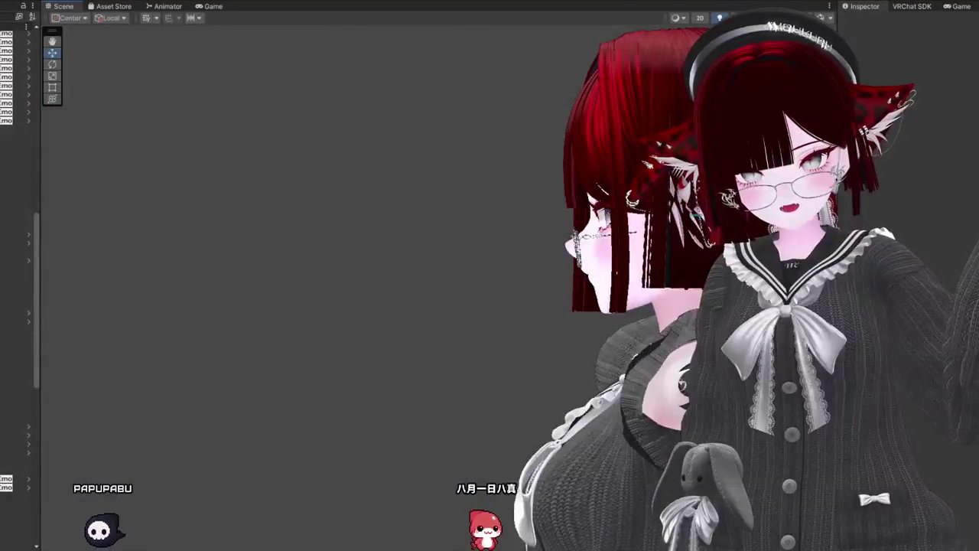
{"action": "mouse_move", "coordinate": [429, 385]}
{"action": "left_mouse_down"}
{"action": "mouse_move", "coordinate": [486, 385]}
{"action": "mouse_move", "coordinate": [478, 306]}
{"action": "mouse_move", "coordinate": [544, 343]}
{"action": "mouse_move", "coordinate": [407, 309]}
{"action": "mouse_move", "coordinate": [367, 321]}
{"action": "mouse_move", "coordinate": [383, 329]}
{"action": "mouse_move", "coordinate": [417, 267]}
{"action": "mouse_move", "coordinate": [514, 297]}
{"action": "mouse_move", "coordinate": [360, 277]}
{"action": "mouse_move", "coordinate": [474, 298]}
{"action": "mouse_move", "coordinate": [612, 359]}
{"action": "mouse_move", "coordinate": [547, 250]}
{"action": "mouse_move", "coordinate": [479, 201]}
{"action": "mouse_move", "coordinate": [459, 245]}
{"action": "left_mouse_up"}
{"action": "scroll", "coordinate": [486, 385], "scroll_direction": "up", "scroll_amount": 5}
{"action": "mouse_move", "coordinate": [480, 294]}
{"action": "left_mouse_down"}
{"action": "mouse_move", "coordinate": [527, 175]}
{"action": "mouse_move", "coordinate": [260, 280]}
{"action": "left_mouse_up"}
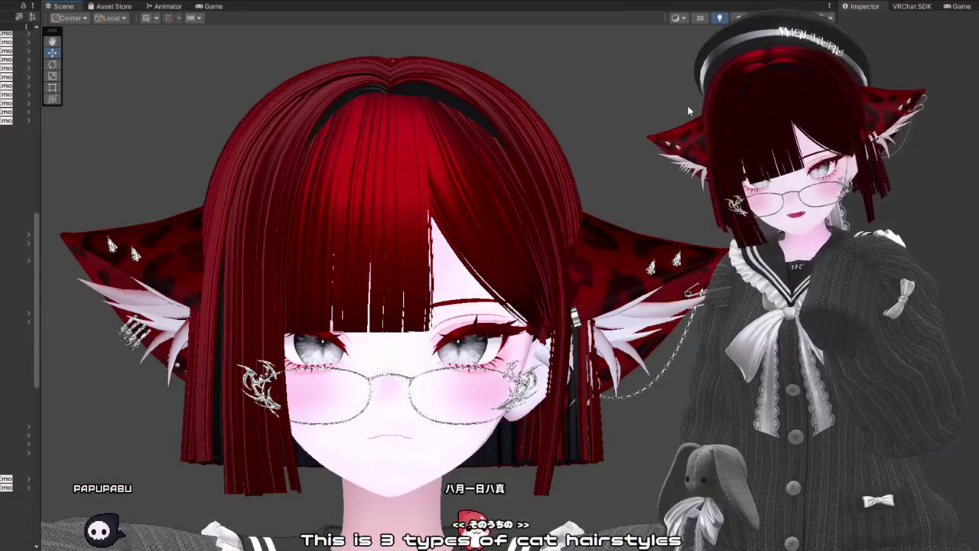
{"action": "mouse_move", "coordinate": [280, 341]}
{"action": "left_mouse_down"}
{"action": "mouse_move", "coordinate": [336, 414]}
{"action": "mouse_move", "coordinate": [590, 243]}
{"action": "left_mouse_up"}
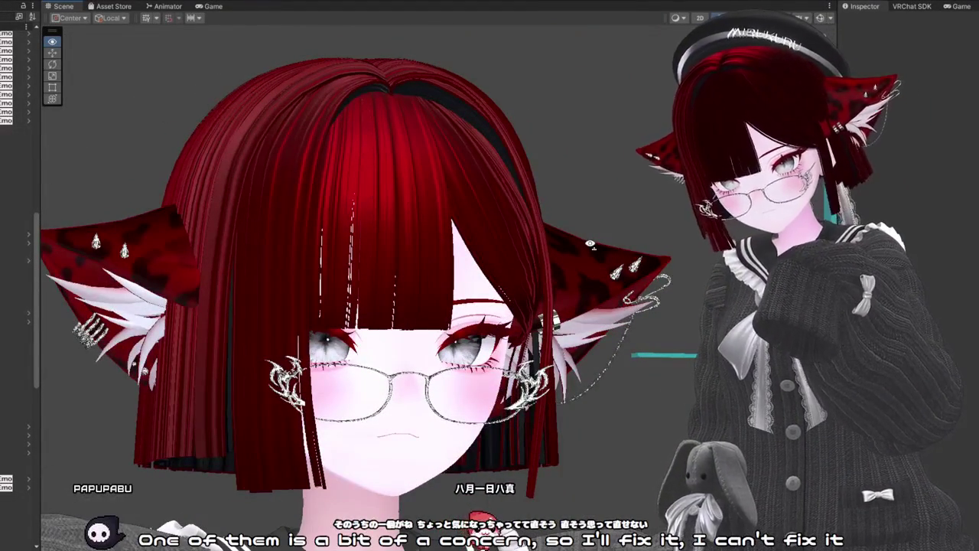
{"action": "mouse_move", "coordinate": [591, 243]}
{"action": "left_mouse_down"}
{"action": "mouse_move", "coordinate": [597, 209]}
{"action": "mouse_move", "coordinate": [704, 214]}
{"action": "mouse_move", "coordinate": [932, 164]}
{"action": "mouse_move", "coordinate": [956, 201]}
{"action": "mouse_move", "coordinate": [633, 334]}
{"action": "mouse_move", "coordinate": [452, 245]}
{"action": "left_mouse_up"}
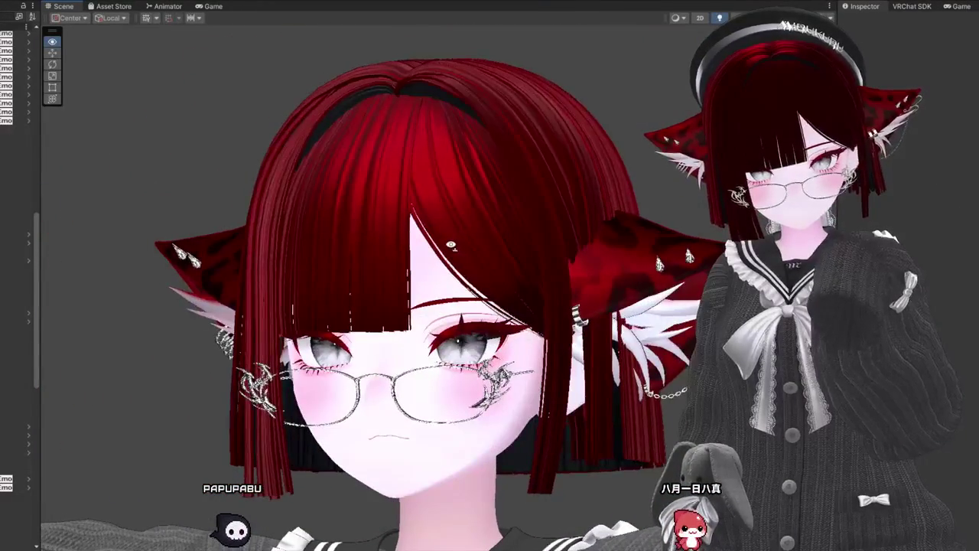
{"action": "scroll", "coordinate": [452, 244], "scroll_direction": "down", "scroll_amount": 2}
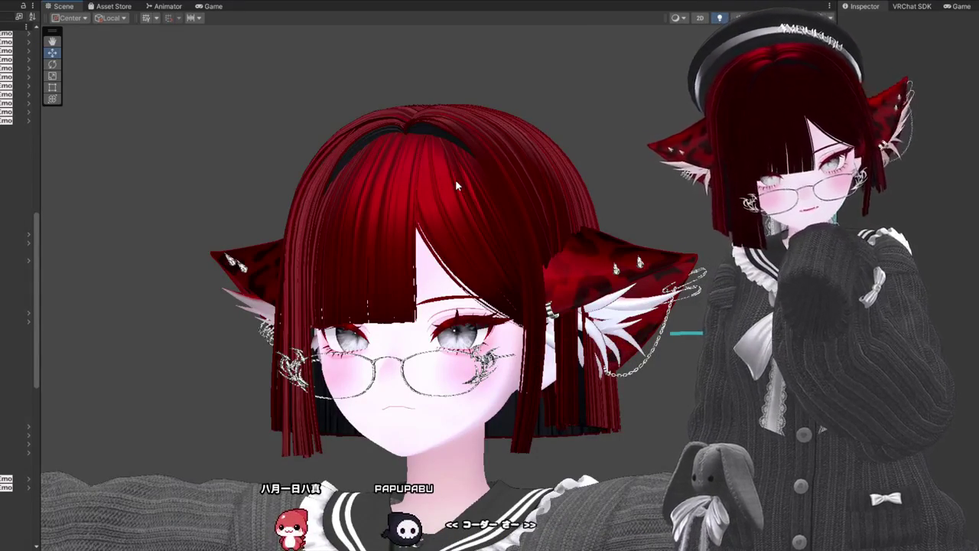
{"action": "mouse_move", "coordinate": [455, 182]}
{"action": "left_mouse_down"}
{"action": "mouse_move", "coordinate": [548, 277]}
{"action": "mouse_move", "coordinate": [533, 200]}
{"action": "left_mouse_up"}
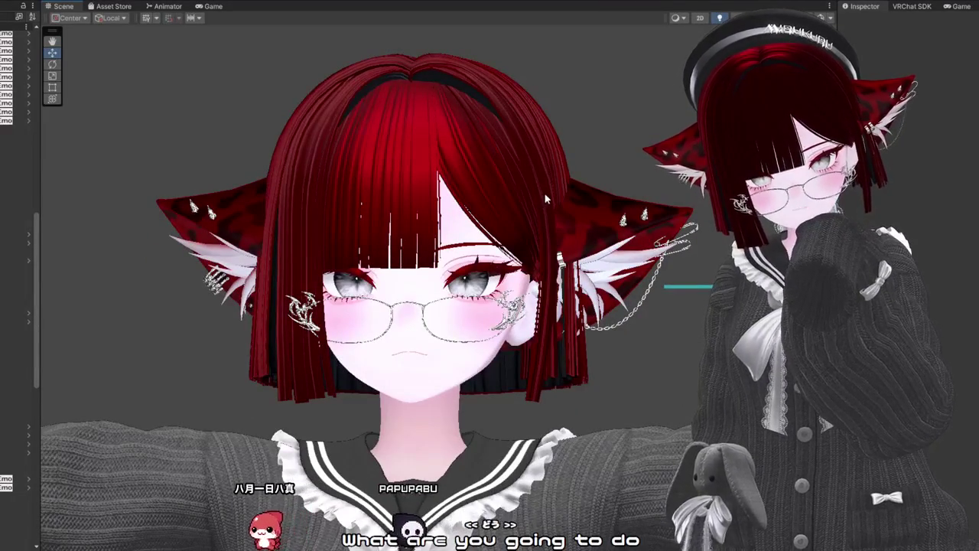
{"action": "mouse_move", "coordinate": [544, 192]}
{"action": "left_mouse_down"}
{"action": "mouse_move", "coordinate": [501, 205]}
{"action": "mouse_move", "coordinate": [530, 212]}
{"action": "left_mouse_up"}
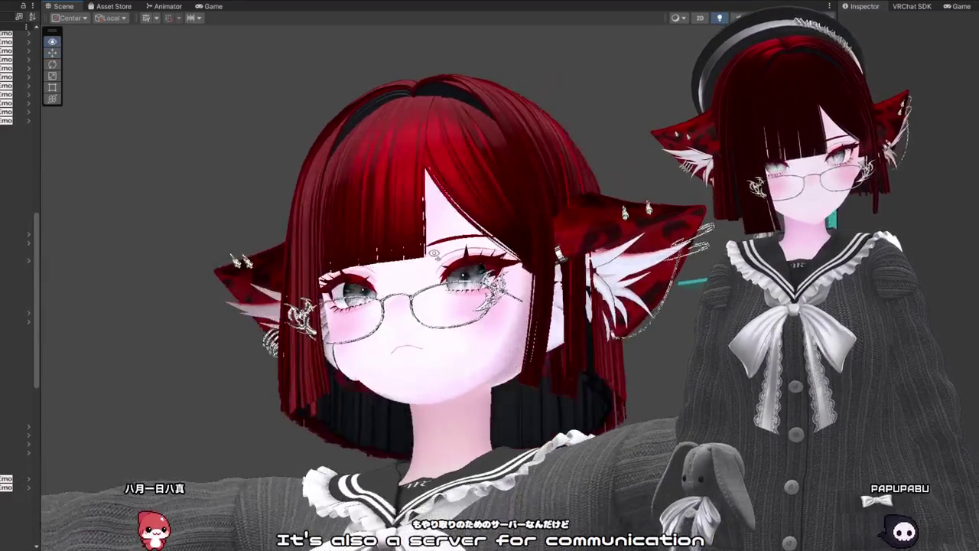
{"action": "mouse_move", "coordinate": [354, 311]}
{"action": "left_mouse_down"}
{"action": "mouse_move", "coordinate": [371, 406]}
{"action": "mouse_move", "coordinate": [350, 411]}
{"action": "mouse_move", "coordinate": [371, 392]}
{"action": "left_mouse_up"}
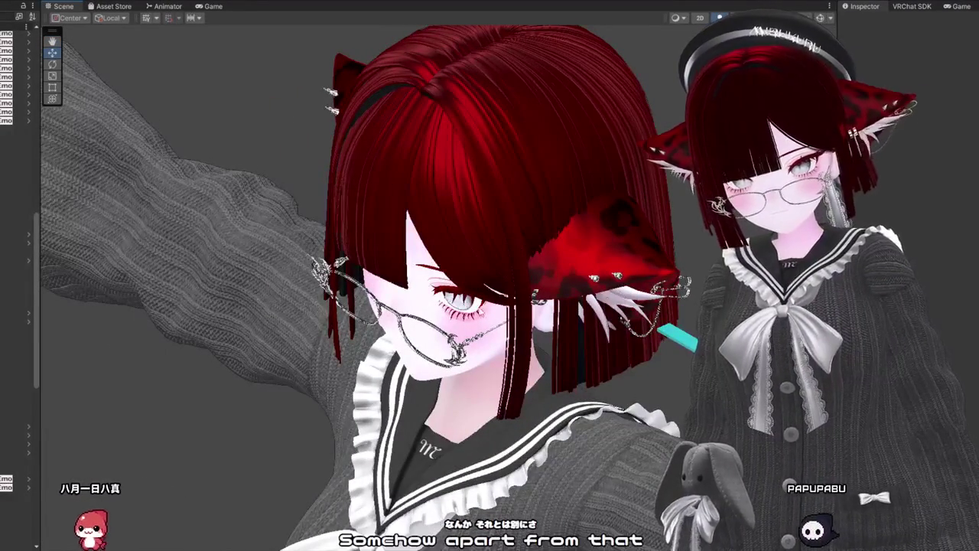
{"action": "mouse_move", "coordinate": [308, 98]}
{"action": "left_mouse_down"}
{"action": "mouse_move", "coordinate": [337, 103]}
{"action": "mouse_move", "coordinate": [322, 101]}
{"action": "left_mouse_up"}
{"action": "left_click_drag", "start_coordinate": [353, 300], "coordinate": [448, 305]}
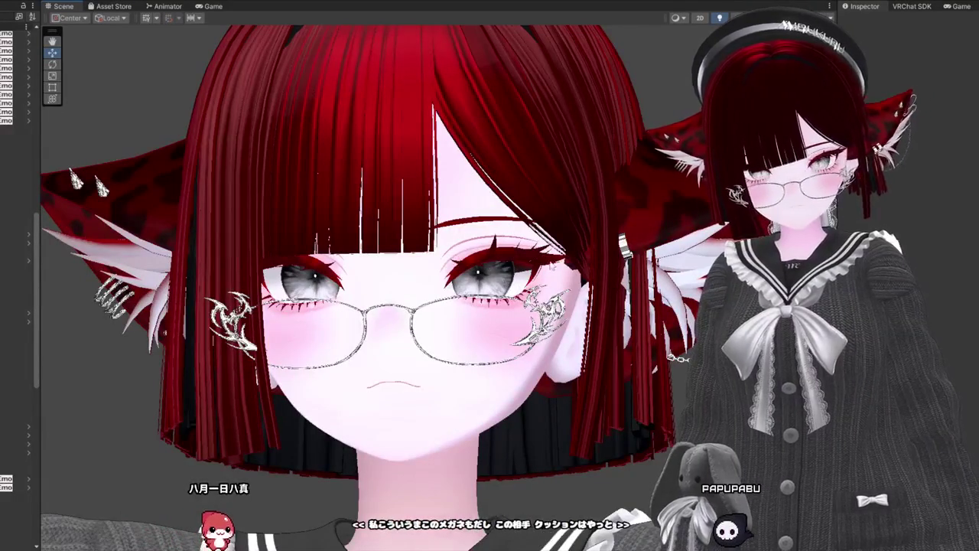
{"action": "mouse_move", "coordinate": [447, 304]}
{"action": "left_mouse_down"}
{"action": "mouse_move", "coordinate": [453, 383]}
{"action": "mouse_move", "coordinate": [447, 306]}
{"action": "mouse_move", "coordinate": [618, 312]}
{"action": "left_mouse_up"}
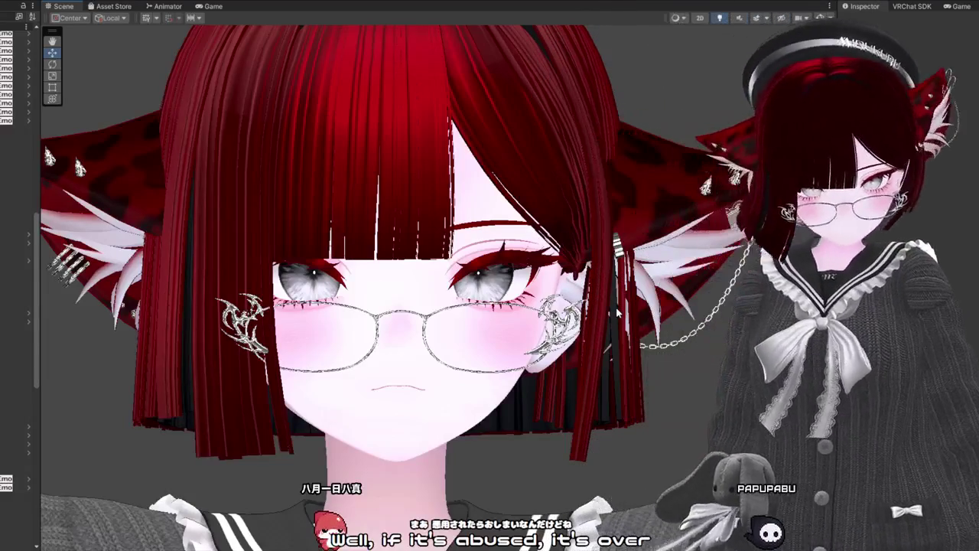
{"action": "left_click_drag", "start_coordinate": [547, 372], "coordinate": [602, 295], "text": "alt"}
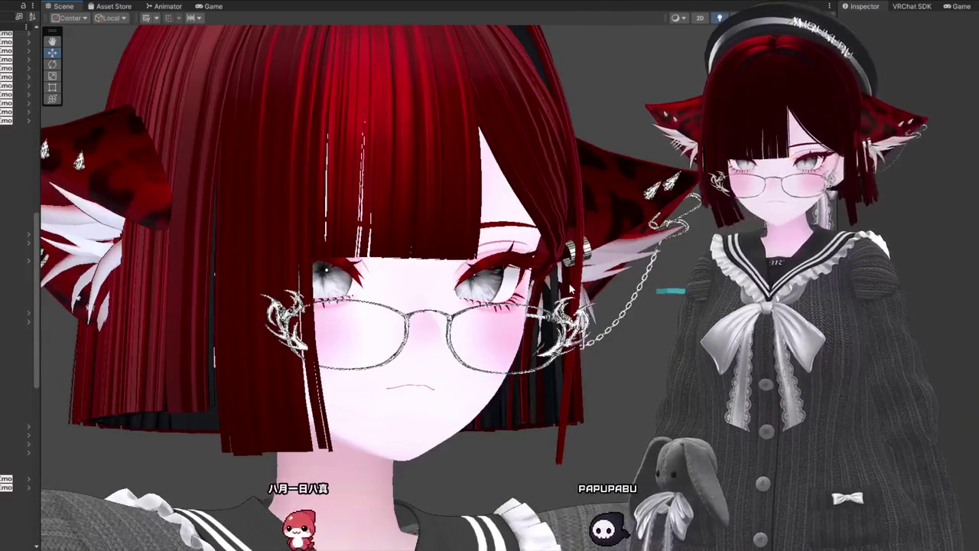
{"action": "mouse_move", "coordinate": [535, 310]}
{"action": "left_mouse_down", "text": "alt"}
{"action": "mouse_move", "coordinate": [512, 327]}
{"action": "mouse_move", "coordinate": [375, 365]}
{"action": "left_mouse_up", "text": "alt"}
{"action": "scroll", "coordinate": [390, 344], "scroll_direction": "down", "scroll_amount": 2}
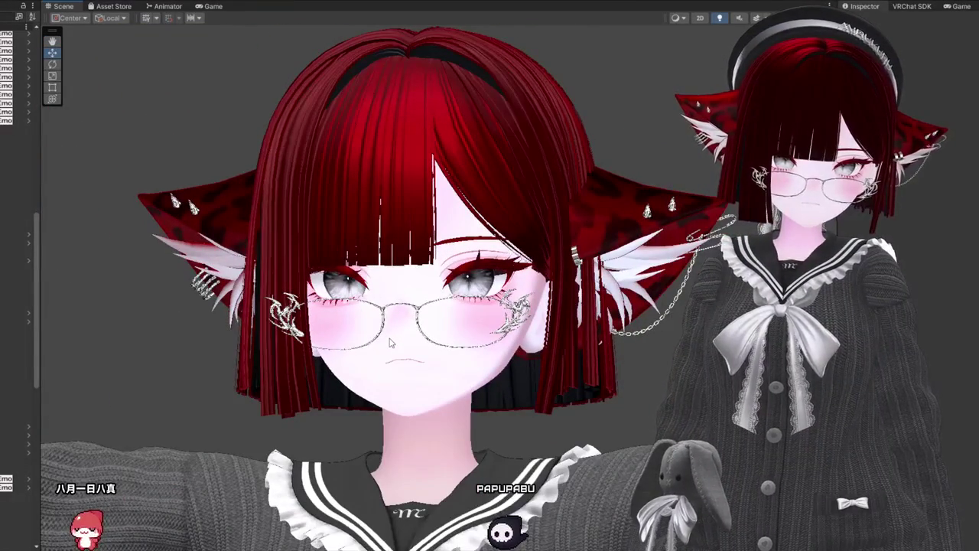
{"action": "left_click_drag", "start_coordinate": [418, 324], "coordinate": [419, 400], "text": "alt"}
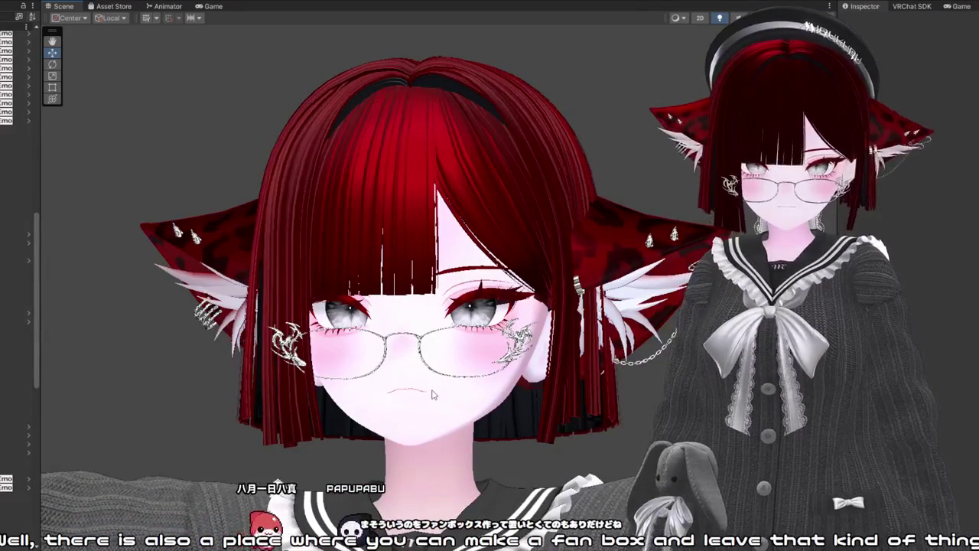
{"action": "mouse_move", "coordinate": [432, 394]}
{"action": "left_mouse_down"}
{"action": "mouse_move", "coordinate": [582, 398]}
{"action": "mouse_move", "coordinate": [488, 420]}
{"action": "left_mouse_up"}
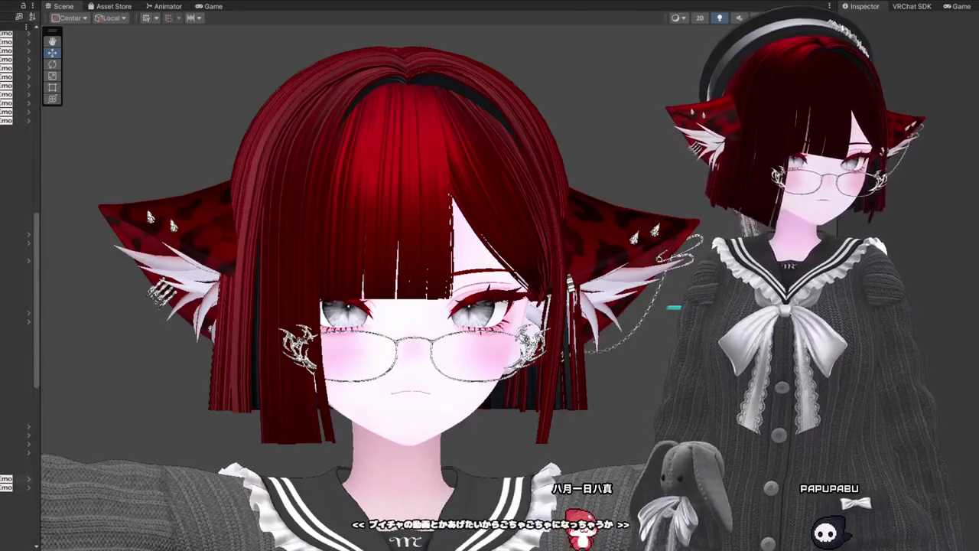
Step: Select the grey sailor-collar sweater mesh on the left avatar and delete it
{"action": "left_click", "coordinate": [413, 367]}
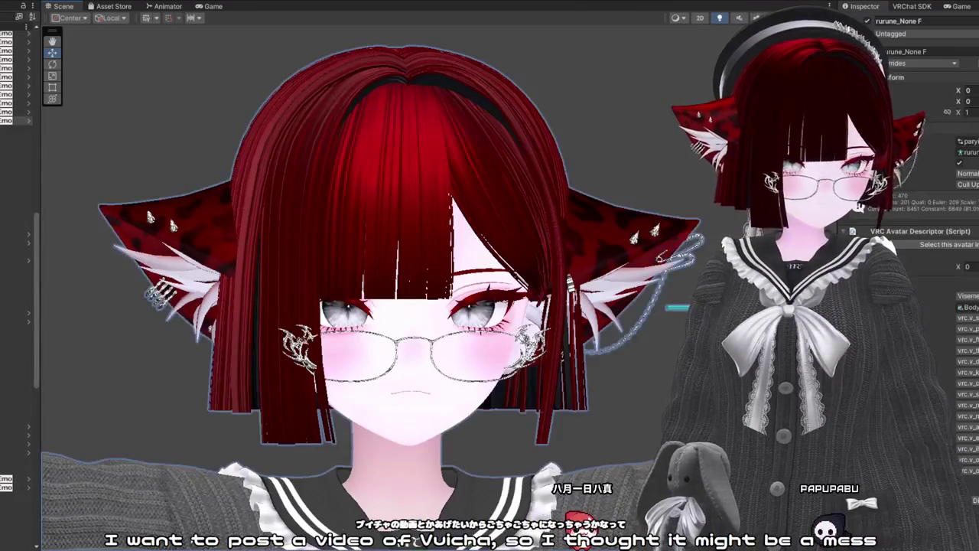
{"action": "left_click", "coordinate": [511, 473]}
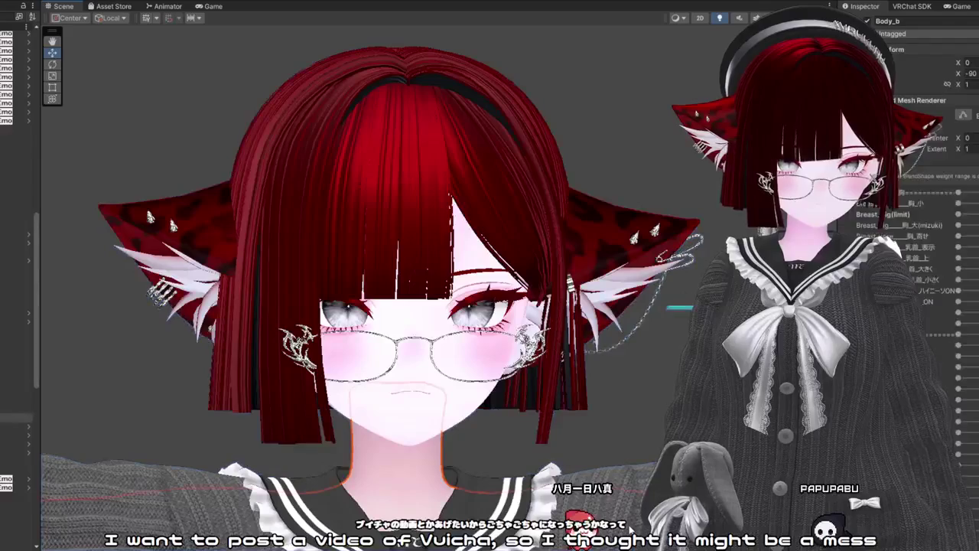
{"action": "left_click", "coordinate": [180, 475]}
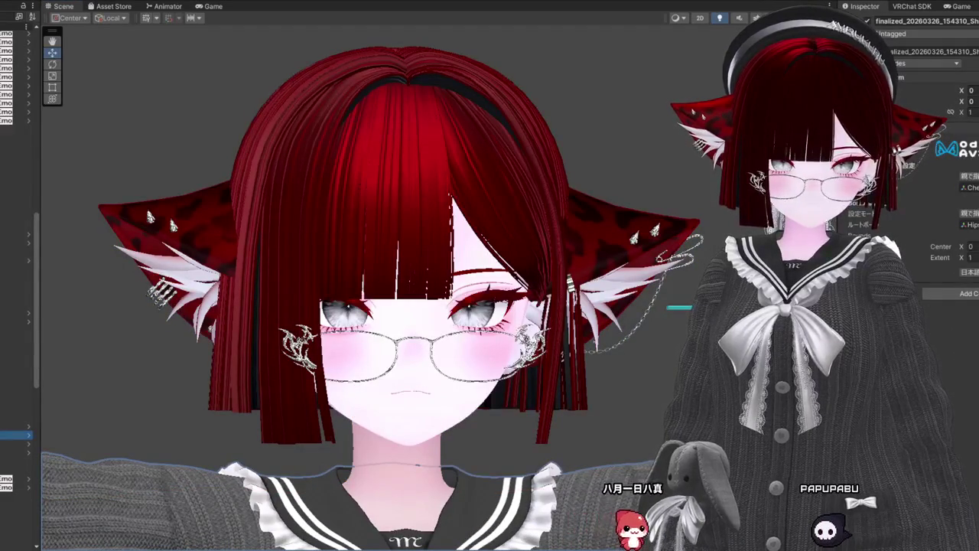
{"action": "key", "text": "Delete"}
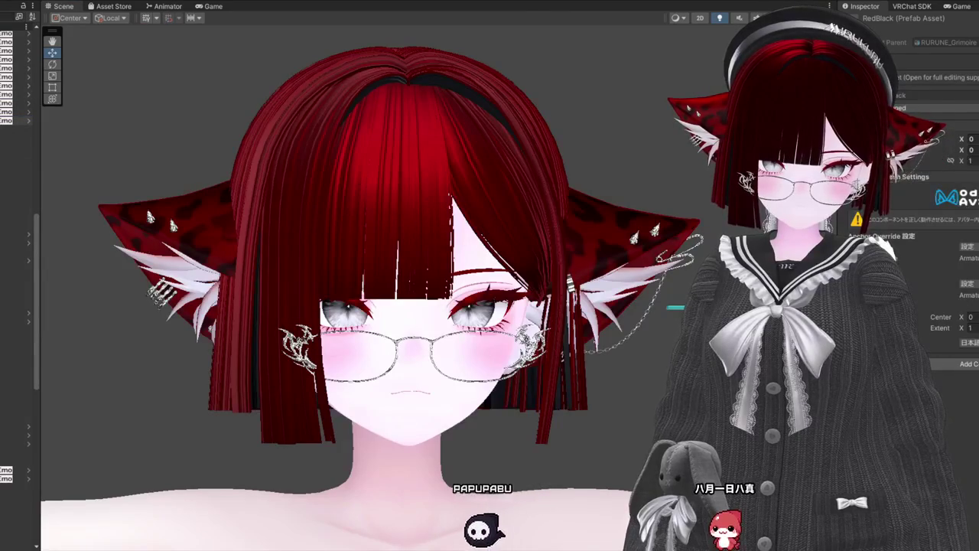
Step: Select the RedBlack outfit object and frame the avatar from its legs up to its head
{"action": "left_click", "coordinate": [16, 452]}
{"action": "scroll", "coordinate": [233, 266], "scroll_direction": "down", "scroll_amount": 4}
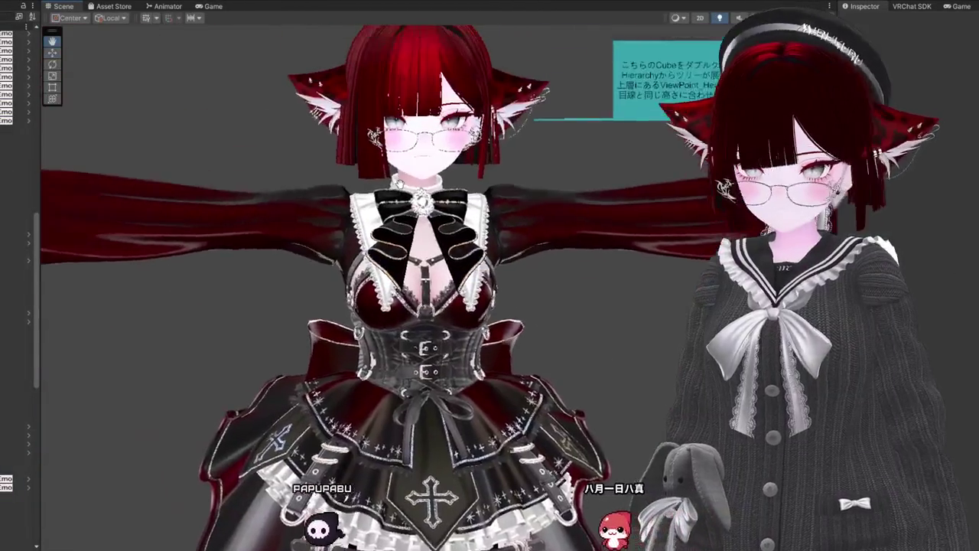
{"action": "scroll", "coordinate": [406, 239], "scroll_direction": "down", "scroll_amount": 2}
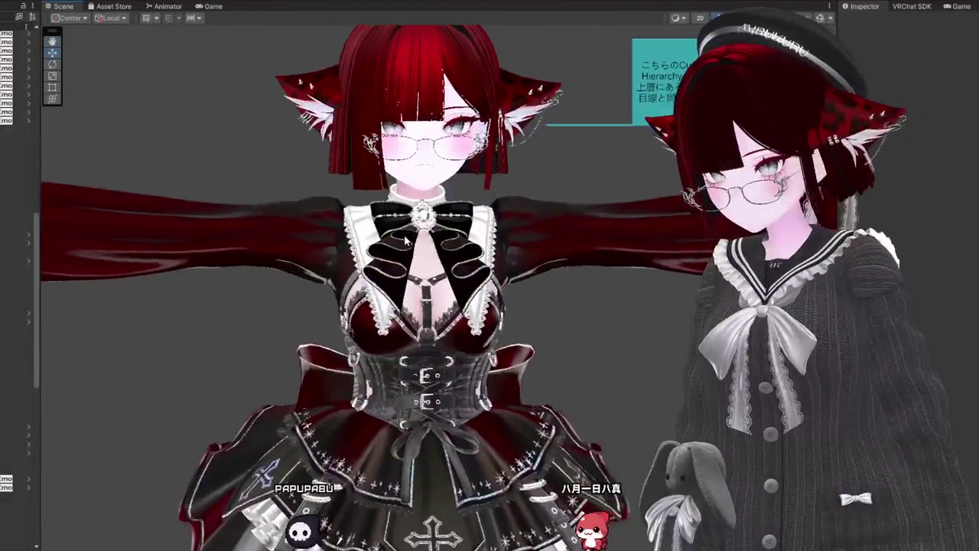
{"action": "scroll", "coordinate": [406, 239], "scroll_direction": "down", "scroll_amount": 3}
{"action": "mouse_move", "coordinate": [598, 367]}
{"action": "left_mouse_down"}
{"action": "mouse_move", "coordinate": [578, 84]}
{"action": "mouse_move", "coordinate": [459, 87]}
{"action": "left_mouse_up"}
{"action": "scroll", "coordinate": [577, 84], "scroll_direction": "down", "scroll_amount": 3}
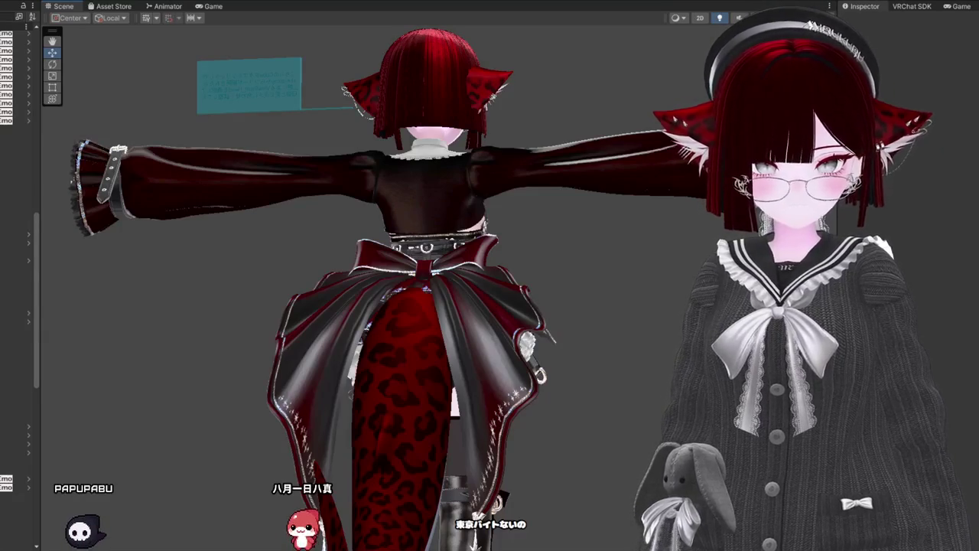
{"action": "scroll", "coordinate": [420, 284], "scroll_direction": "up", "scroll_amount": 5}
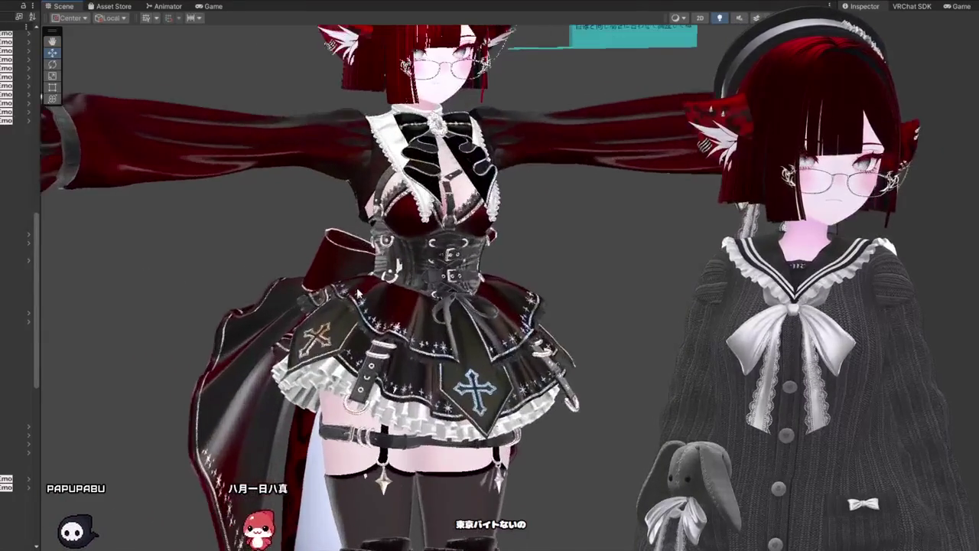
{"action": "scroll", "coordinate": [420, 283], "scroll_direction": "down", "scroll_amount": 3}
{"action": "scroll", "coordinate": [271, 449], "scroll_direction": "up", "scroll_amount": 5}
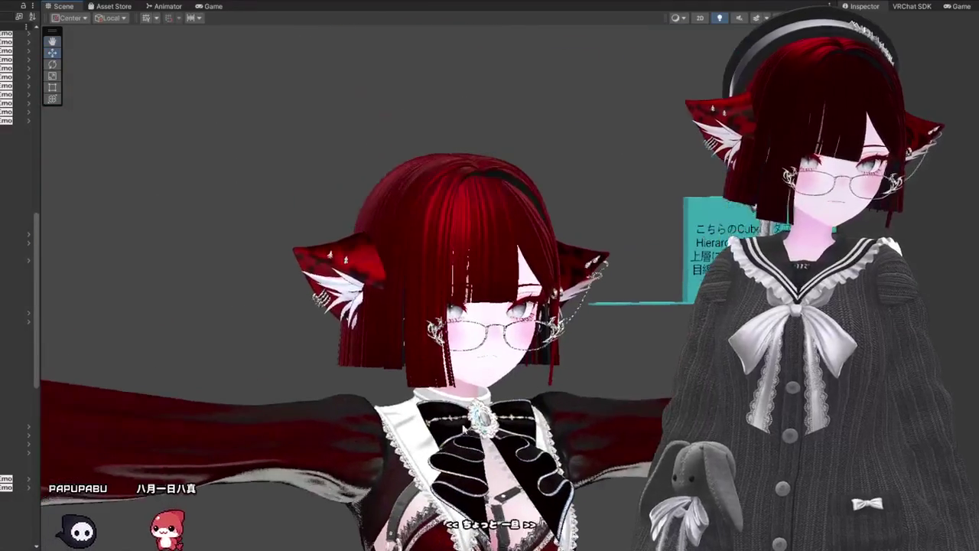
{"action": "left_click_drag", "start_coordinate": [271, 450], "coordinate": [214, 453]}
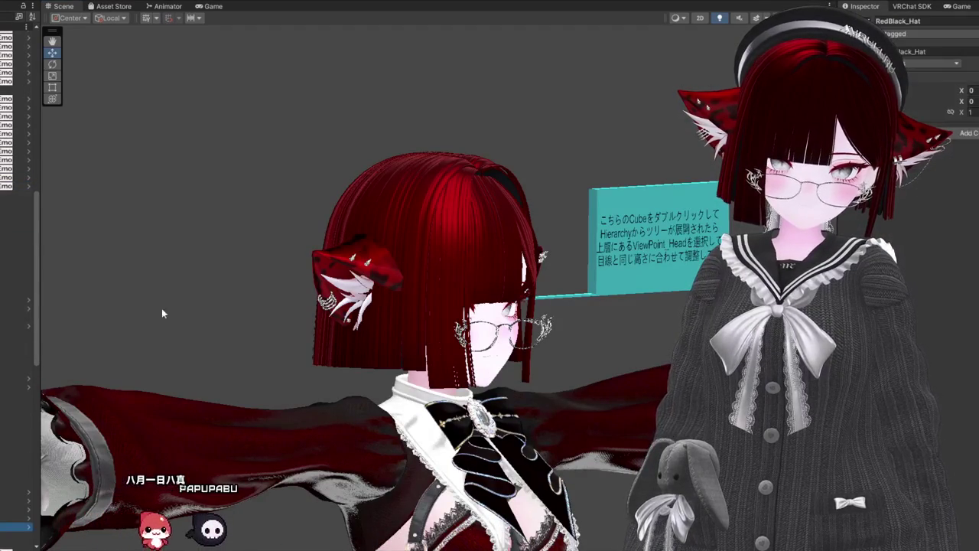
Step: Lift the RedBlack_Hat from the avatar's feet up toward its body along the Y axis
{"action": "scroll", "coordinate": [217, 305], "scroll_direction": "down", "scroll_amount": 5}
{"action": "scroll", "coordinate": [386, 40], "scroll_direction": "up", "scroll_amount": 5}
{"action": "scroll", "coordinate": [387, 39], "scroll_direction": "down", "scroll_amount": 3}
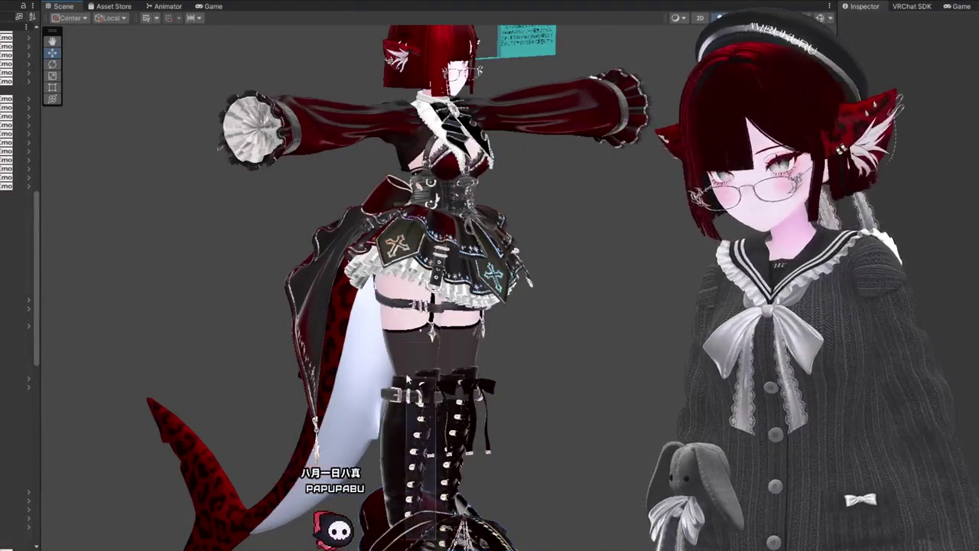
{"action": "left_click_drag", "start_coordinate": [577, 472], "coordinate": [604, 394]}
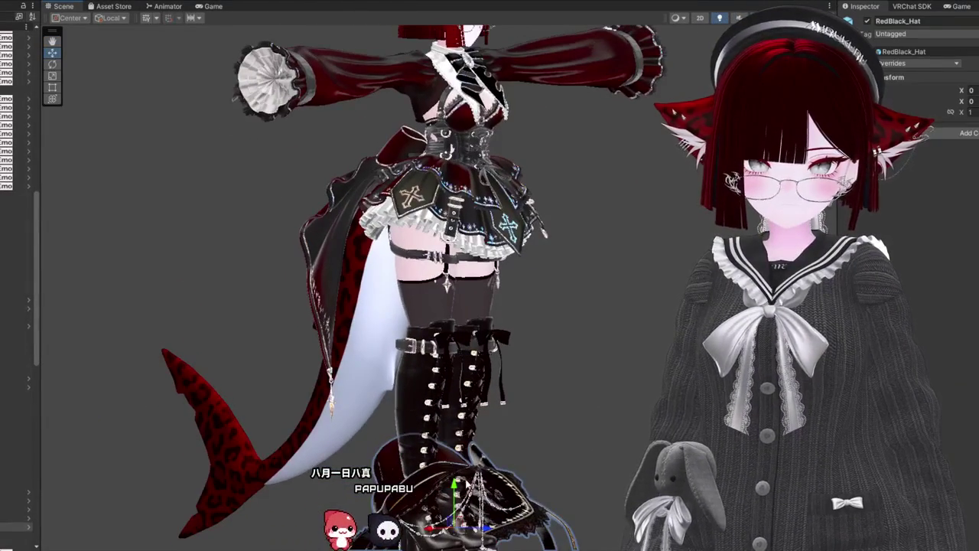
{"action": "key", "text": "w"}
{"action": "mouse_move", "coordinate": [454, 489]}
{"action": "left_mouse_down"}
{"action": "mouse_move", "coordinate": [454, 146]}
{"action": "mouse_move", "coordinate": [466, 403]}
{"action": "mouse_move", "coordinate": [478, 243]}
{"action": "left_mouse_up"}
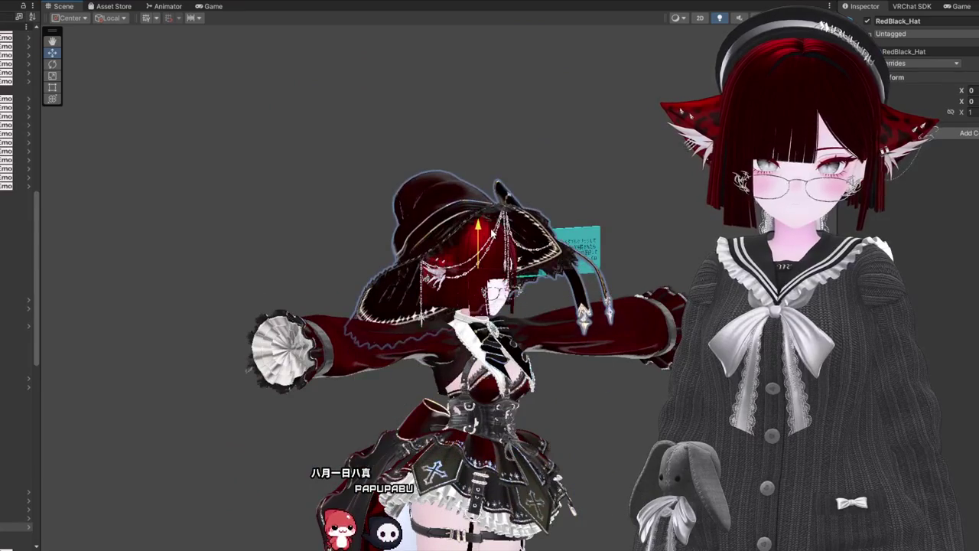
Step: Nudge the witch hat down and slightly right until it sits snugly on the avatar's head
{"action": "scroll", "coordinate": [528, 300], "scroll_direction": "up", "scroll_amount": 5}
{"action": "left_click_drag", "start_coordinate": [528, 301], "coordinate": [402, 302]}
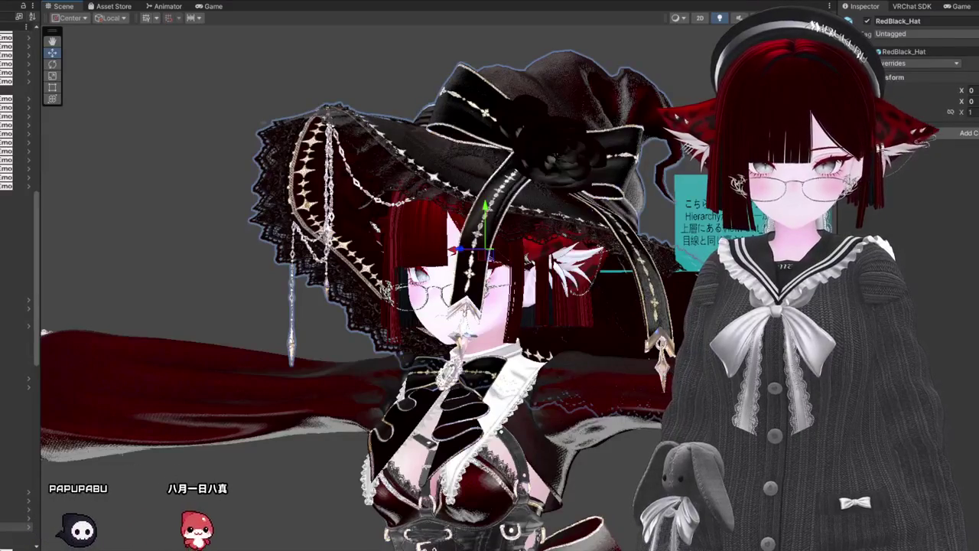
{"action": "mouse_move", "coordinate": [490, 306]}
{"action": "left_mouse_down"}
{"action": "mouse_move", "coordinate": [413, 306]}
{"action": "mouse_move", "coordinate": [551, 306]}
{"action": "left_mouse_up"}
{"action": "left_click_drag", "start_coordinate": [459, 291], "coordinate": [684, 286]}
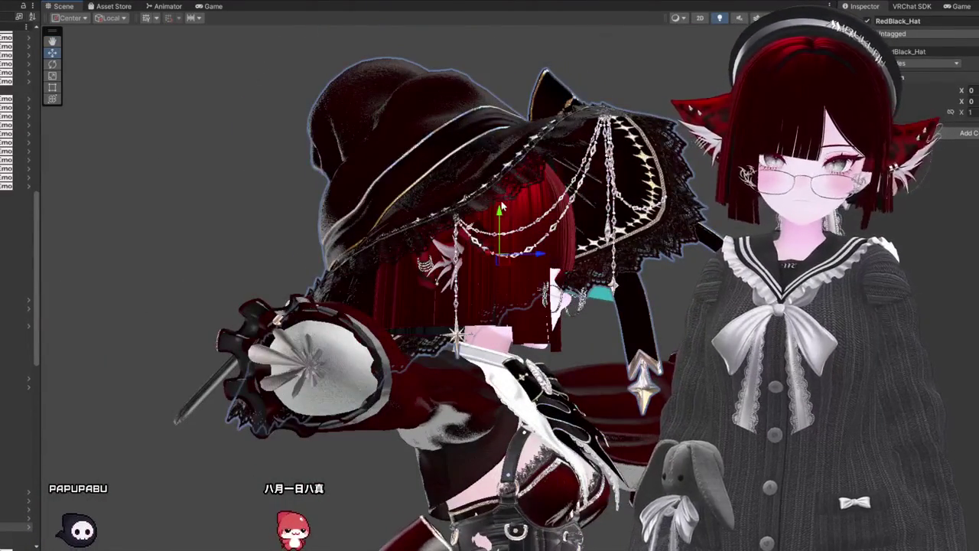
{"action": "left_click_drag", "start_coordinate": [511, 214], "coordinate": [509, 220]}
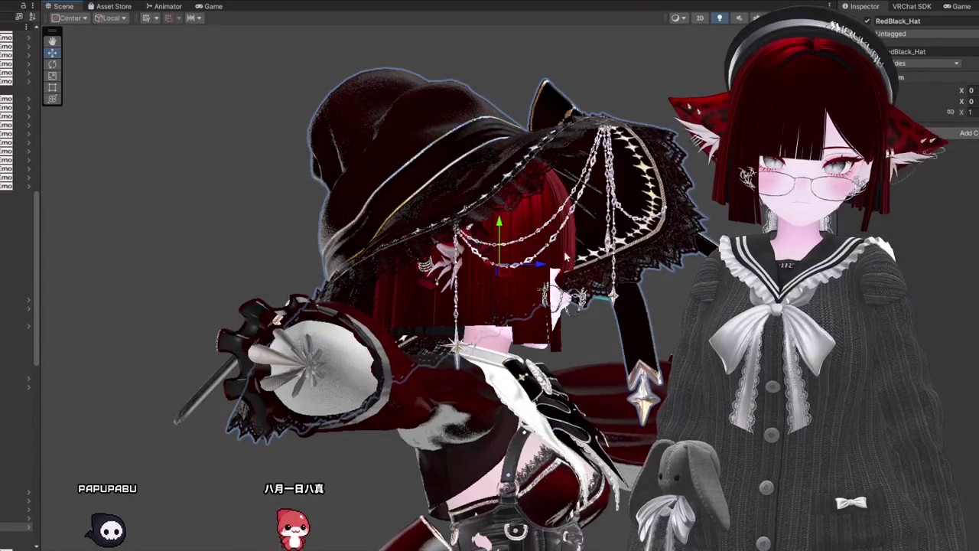
{"action": "left_click_drag", "start_coordinate": [539, 264], "coordinate": [540, 264]}
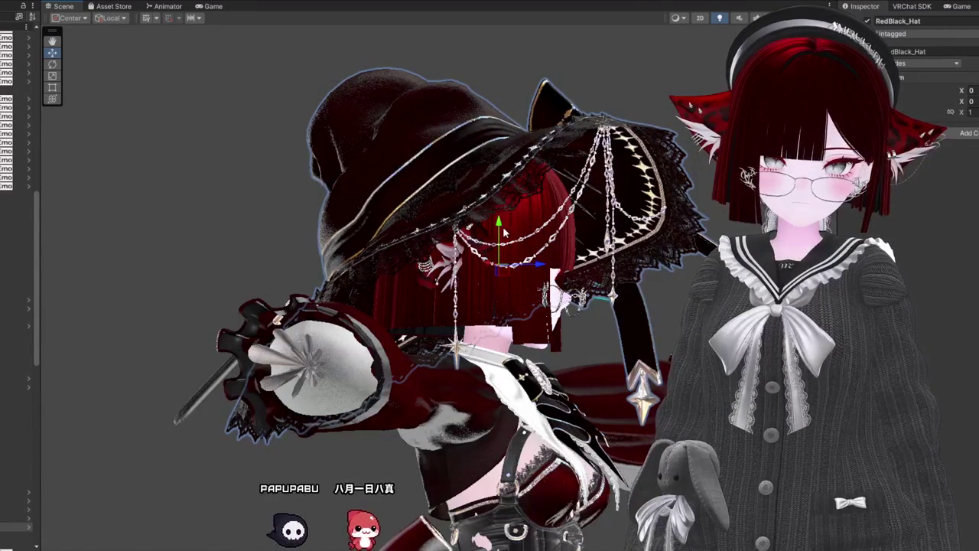
{"action": "left_click_drag", "start_coordinate": [499, 223], "coordinate": [499, 231]}
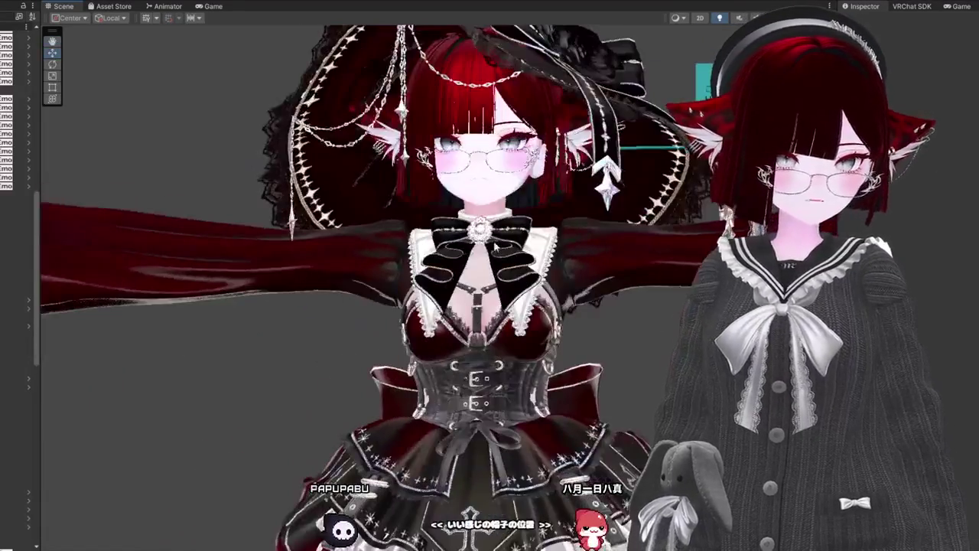
{"action": "scroll", "coordinate": [496, 246], "scroll_direction": "down", "scroll_amount": 3}
{"action": "mouse_move", "coordinate": [496, 247]}
{"action": "left_mouse_down"}
{"action": "mouse_move", "coordinate": [571, 322]}
{"action": "mouse_move", "coordinate": [535, 329]}
{"action": "left_mouse_up"}
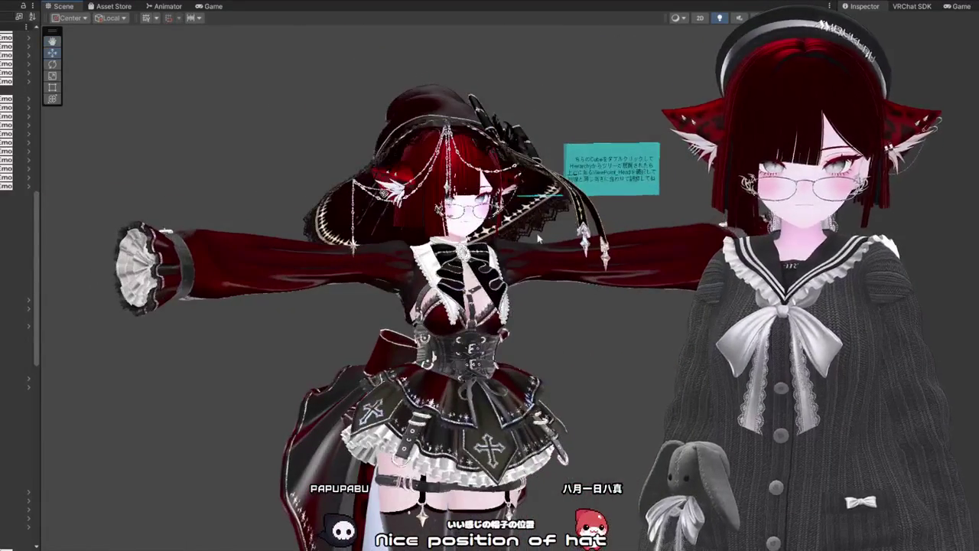
{"action": "scroll", "coordinate": [430, 342], "scroll_direction": "up", "scroll_amount": 5}
{"action": "mouse_move", "coordinate": [430, 336]}
{"action": "left_mouse_down"}
{"action": "mouse_move", "coordinate": [505, 352]}
{"action": "mouse_move", "coordinate": [46, 335]}
{"action": "left_mouse_up"}
{"action": "scroll", "coordinate": [505, 352], "scroll_direction": "down", "scroll_amount": 3}
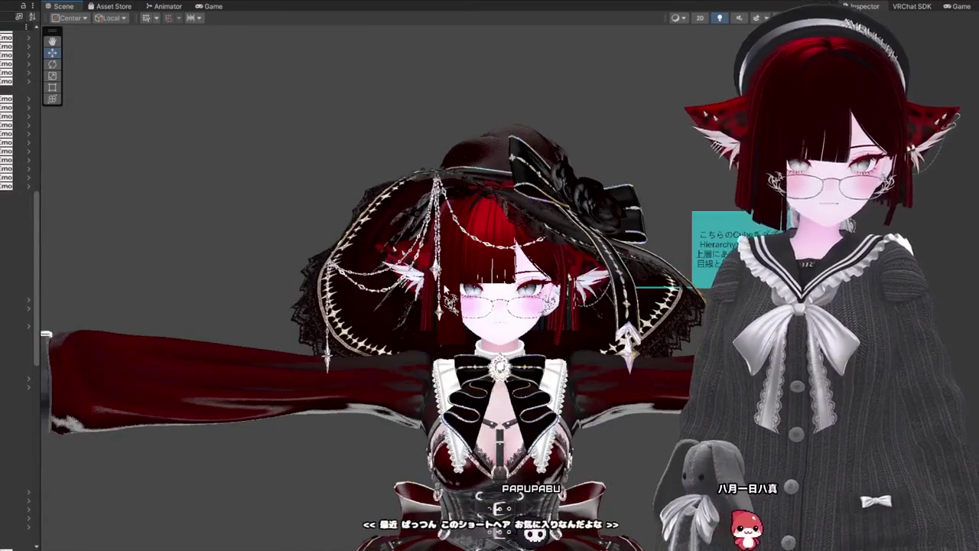
{"action": "left_click", "coordinate": [445, 233]}
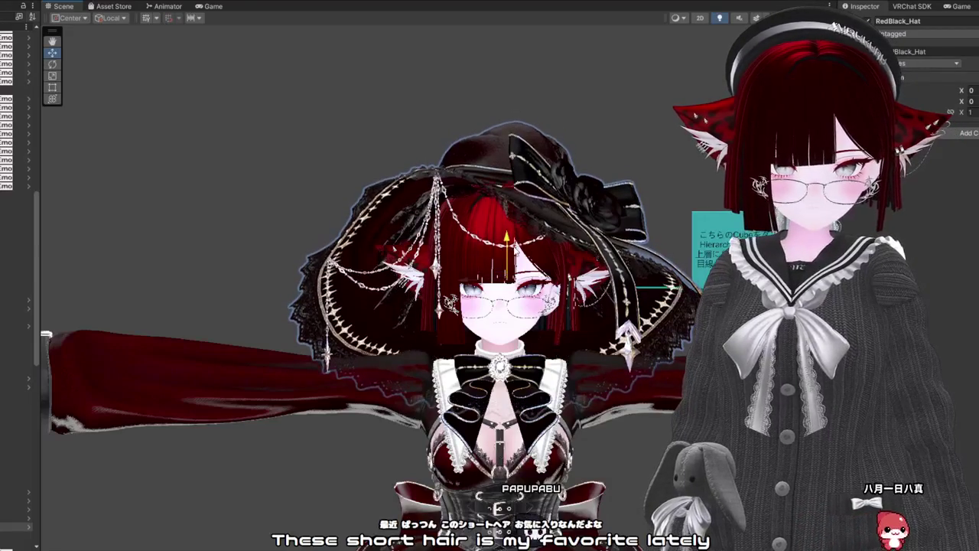
{"action": "mouse_move", "coordinate": [503, 264]}
{"action": "left_mouse_down"}
{"action": "mouse_move", "coordinate": [716, 241]}
{"action": "mouse_move", "coordinate": [520, 245]}
{"action": "mouse_move", "coordinate": [376, 227]}
{"action": "mouse_move", "coordinate": [593, 228]}
{"action": "left_mouse_up"}
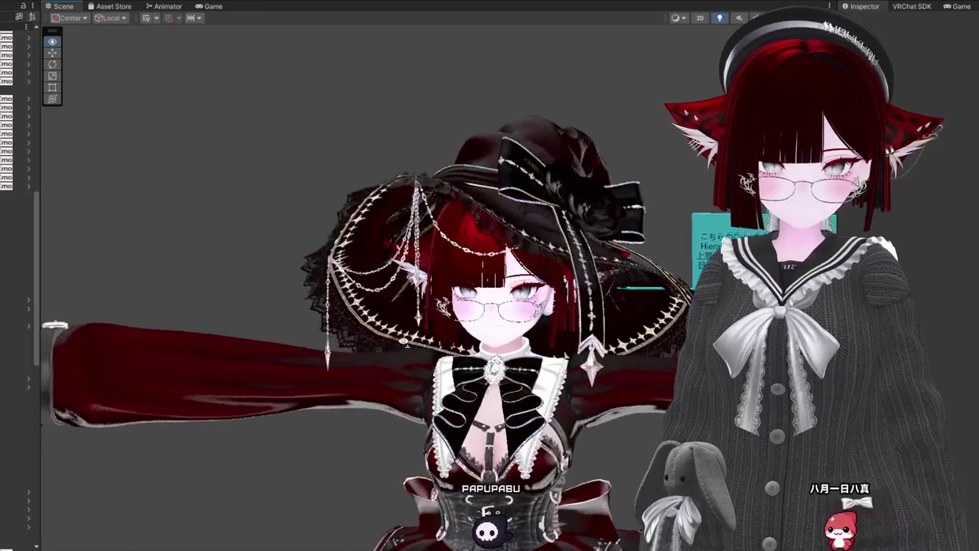
{"action": "left_click", "coordinate": [592, 227]}
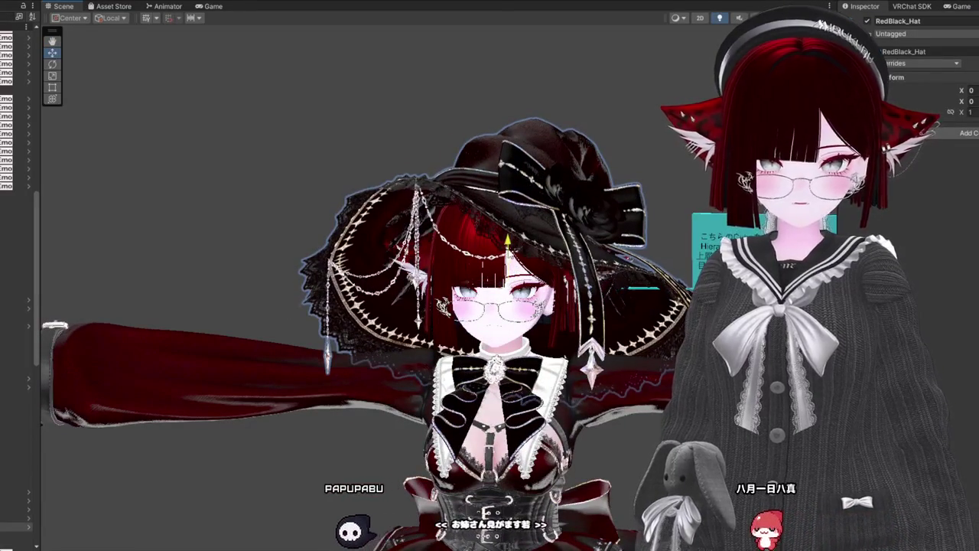
{"action": "left_click", "coordinate": [256, 218]}
{"action": "scroll", "coordinate": [332, 222], "scroll_direction": "down", "scroll_amount": 2}
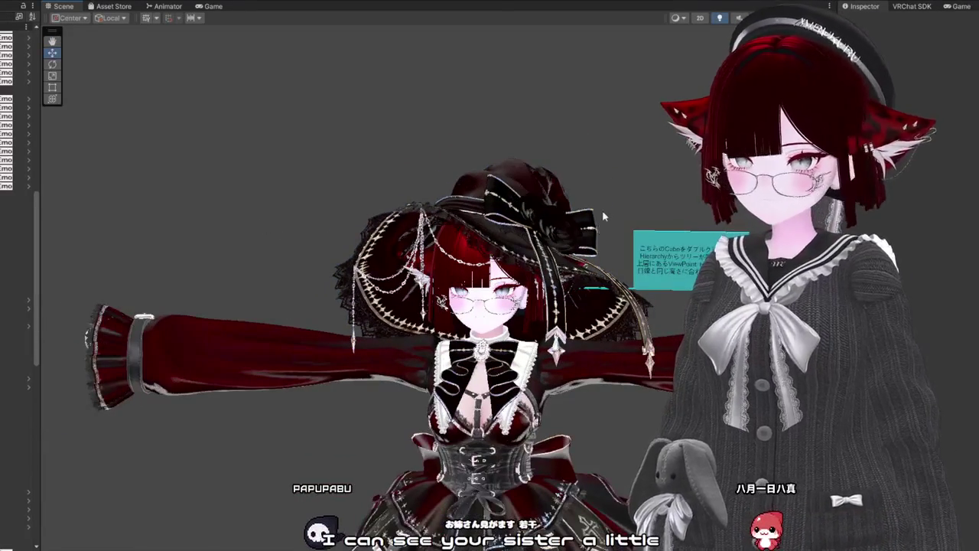
{"action": "scroll", "coordinate": [582, 238], "scroll_direction": "down", "scroll_amount": 5}
{"action": "mouse_move", "coordinate": [492, 316]}
{"action": "left_mouse_down"}
{"action": "mouse_move", "coordinate": [428, 310]}
{"action": "mouse_move", "coordinate": [482, 313]}
{"action": "left_mouse_up"}
{"action": "left_click", "coordinate": [448, 138]}
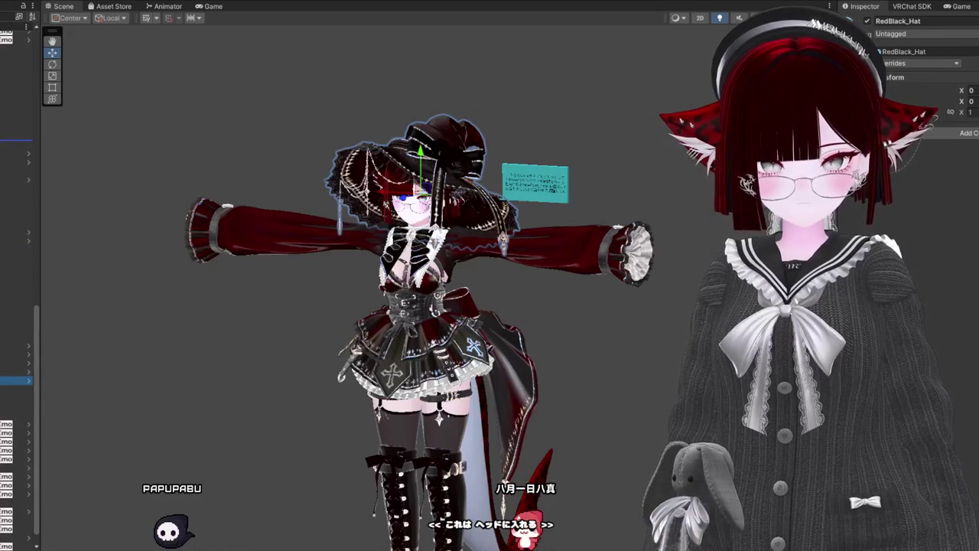
{"action": "left_click", "coordinate": [16, 258]}
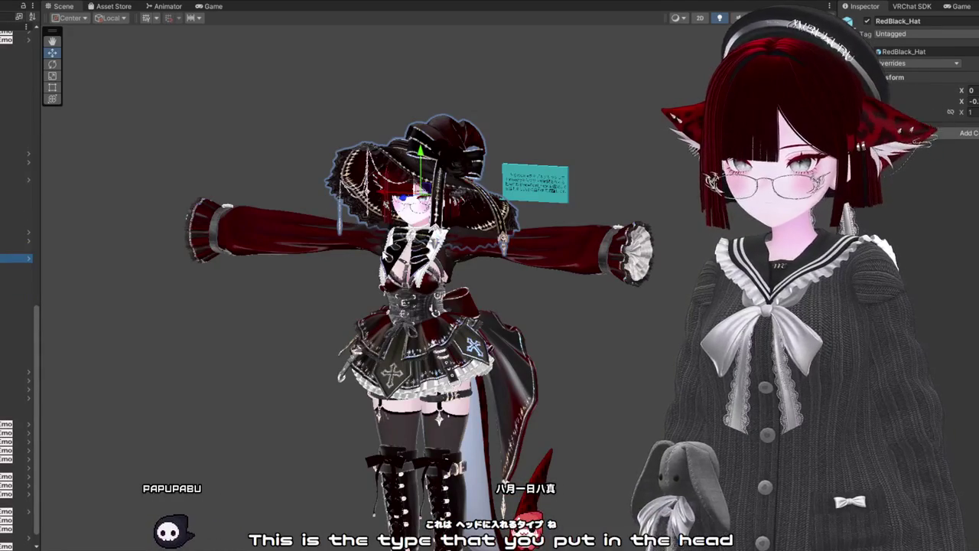
Step: Click past the Shorts, underwear and Corset meshes to select Body_b, then raise its breast size blendshape
{"action": "scroll", "coordinate": [377, 218], "scroll_direction": "up", "scroll_amount": 3}
{"action": "left_click_drag", "start_coordinate": [613, 258], "coordinate": [633, 107]}
{"action": "left_click", "coordinate": [383, 413]}
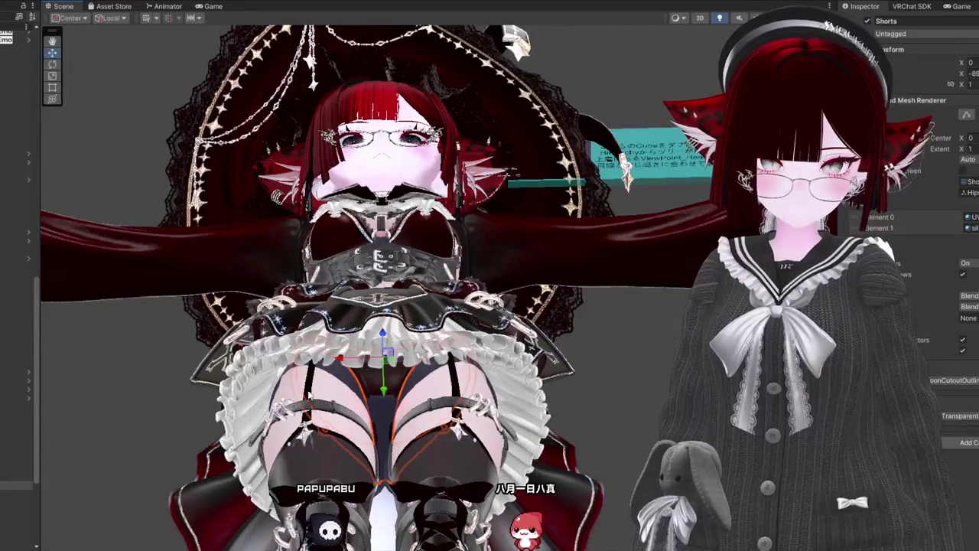
{"action": "left_click", "coordinate": [340, 379]}
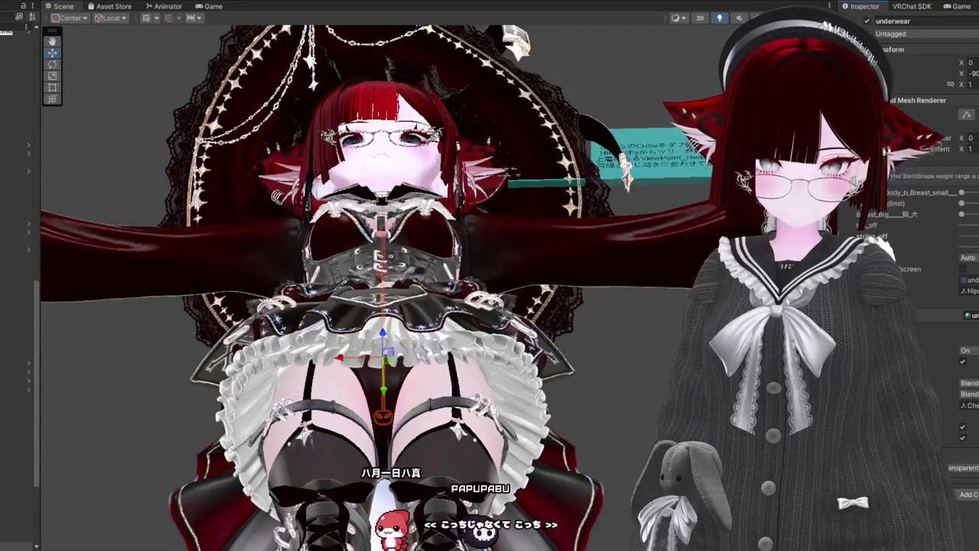
{"action": "mouse_move", "coordinate": [536, 229]}
{"action": "left_mouse_down"}
{"action": "mouse_move", "coordinate": [536, 306]}
{"action": "mouse_move", "coordinate": [765, 306]}
{"action": "mouse_move", "coordinate": [803, 291]}
{"action": "left_mouse_up"}
{"action": "left_click", "coordinate": [445, 334]}
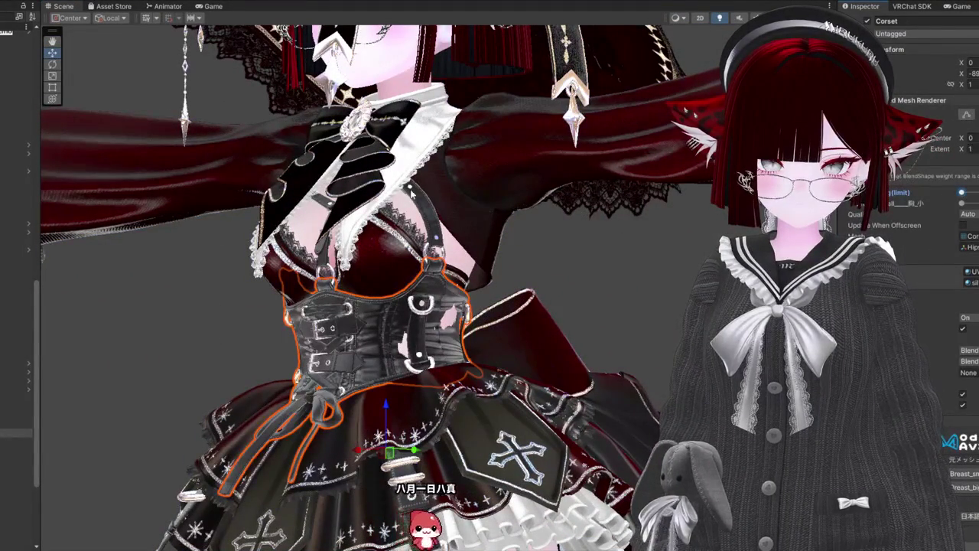
{"action": "left_click", "coordinate": [461, 257]}
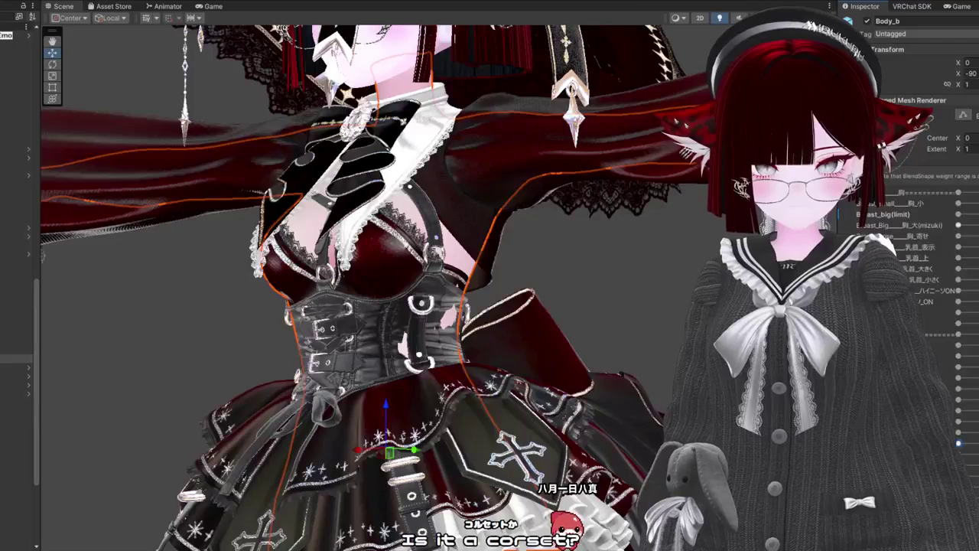
{"action": "left_click_drag", "start_coordinate": [968, 216], "coordinate": [976, 217]}
Step: Orbit and zoom to a close front view of the avatar's legs and thigh-high boots
{"action": "mouse_move", "coordinate": [459, 306]}
{"action": "left_mouse_down"}
{"action": "mouse_move", "coordinate": [382, 291]}
{"action": "mouse_move", "coordinate": [337, 303]}
{"action": "left_mouse_up"}
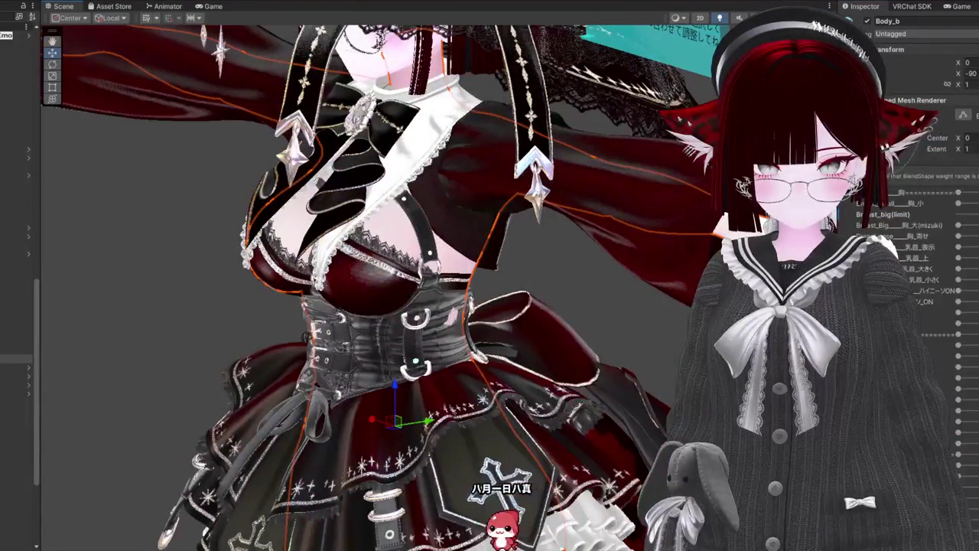
{"action": "mouse_move", "coordinate": [514, 420]}
{"action": "left_mouse_down"}
{"action": "mouse_move", "coordinate": [525, 337]}
{"action": "mouse_move", "coordinate": [508, 393]}
{"action": "left_mouse_up"}
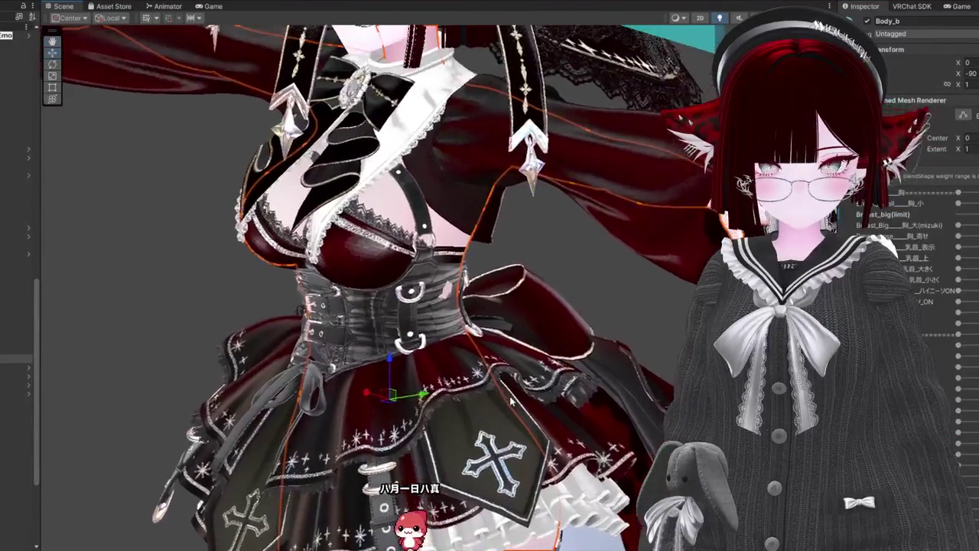
{"action": "scroll", "coordinate": [954, 266], "scroll_direction": "down", "scroll_amount": 5}
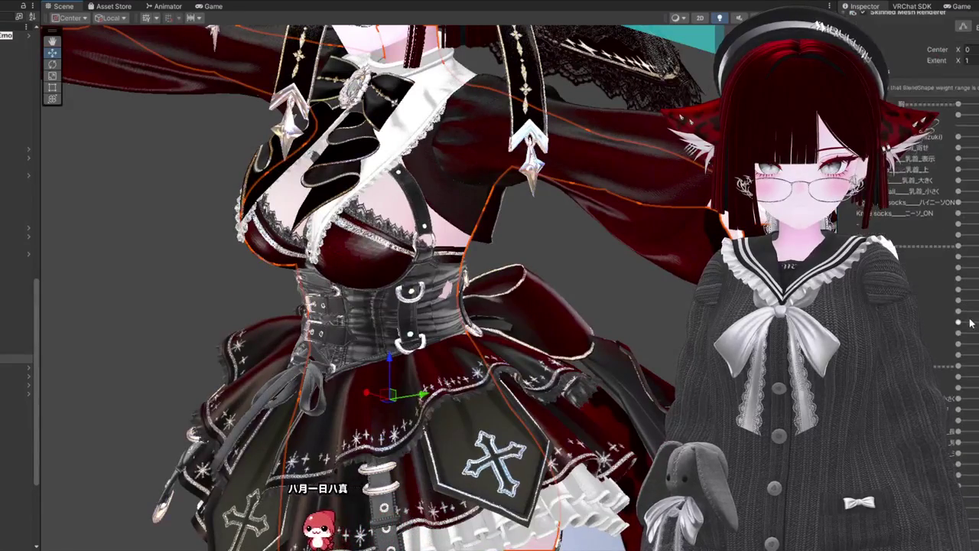
{"action": "left_click_drag", "start_coordinate": [398, 398], "coordinate": [455, 403]}
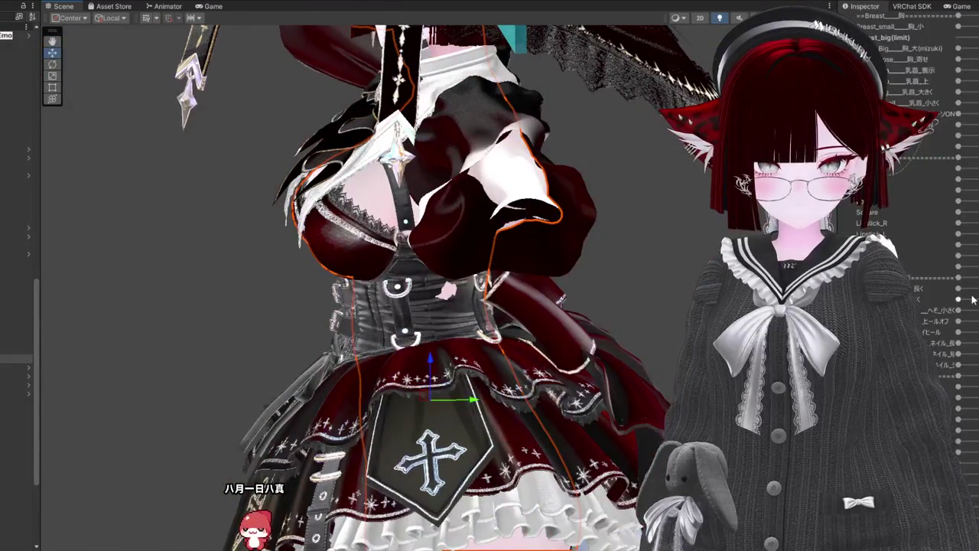
{"action": "mouse_move", "coordinate": [373, 397]}
{"action": "left_mouse_down"}
{"action": "mouse_move", "coordinate": [459, 337]}
{"action": "mouse_move", "coordinate": [459, 202]}
{"action": "mouse_move", "coordinate": [459, 229]}
{"action": "mouse_move", "coordinate": [398, 229]}
{"action": "left_mouse_up"}
{"action": "scroll", "coordinate": [545, 282], "scroll_direction": "up", "scroll_amount": 5}
{"action": "scroll", "coordinate": [459, 383], "scroll_direction": "down", "scroll_amount": 5}
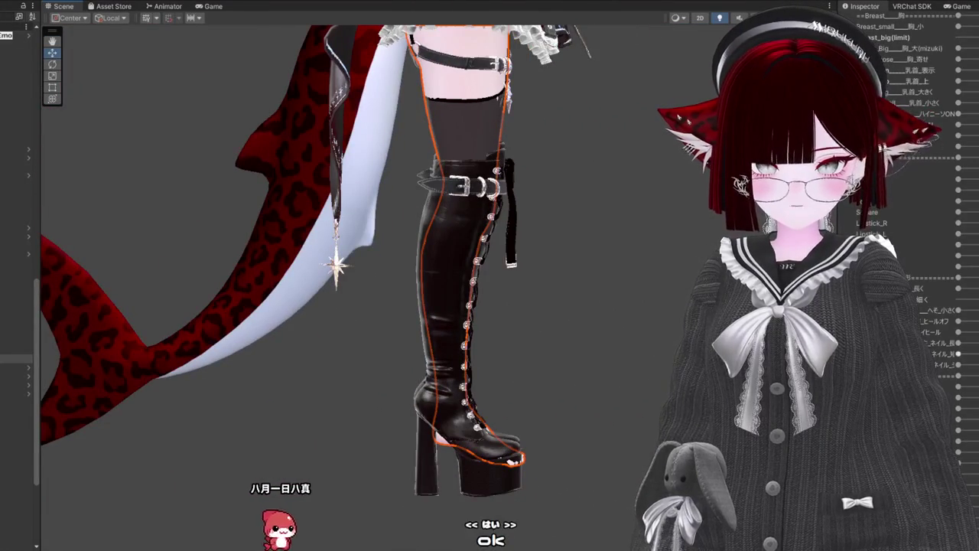
Step: Orbit and zoom around the black thigh-high boot to find where the heel clips through
{"action": "scroll", "coordinate": [973, 277], "scroll_direction": "up", "scroll_amount": 5}
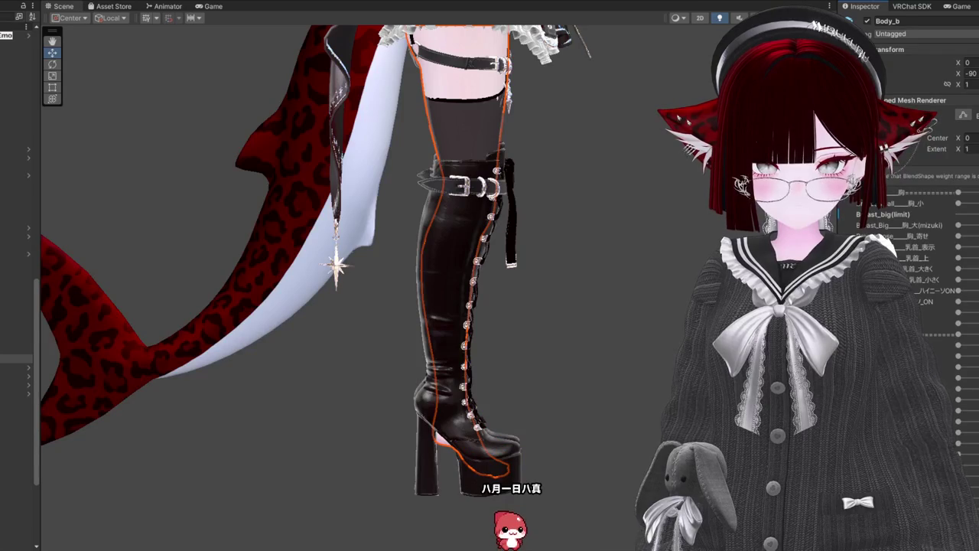
{"action": "scroll", "coordinate": [381, 435], "scroll_direction": "up", "scroll_amount": 2}
{"action": "left_click_drag", "start_coordinate": [344, 306], "coordinate": [673, 306]}
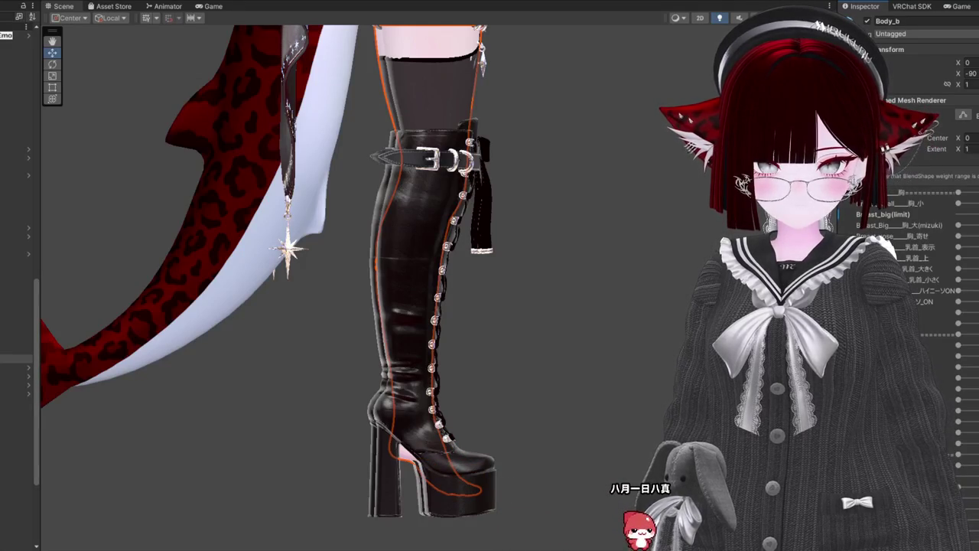
{"action": "scroll", "coordinate": [414, 349], "scroll_direction": "down", "scroll_amount": 5}
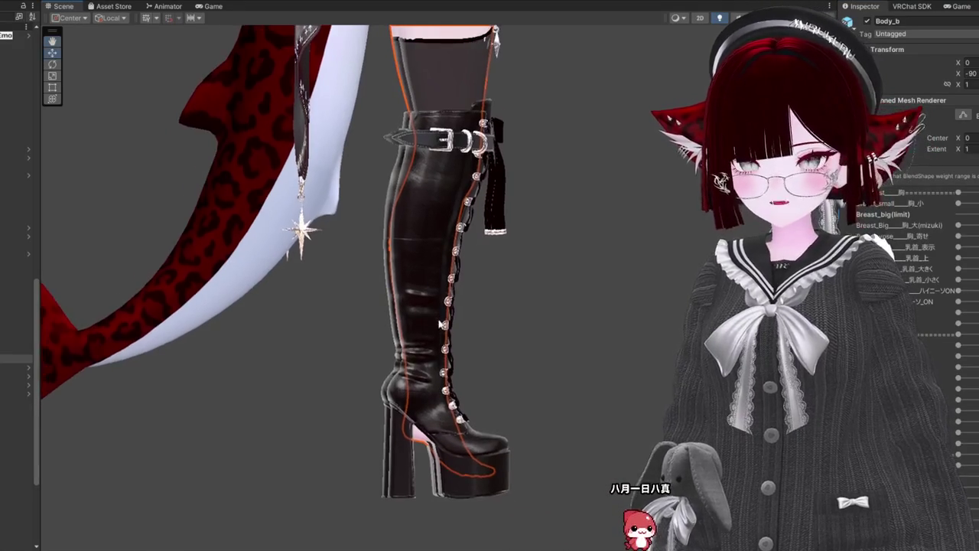
{"action": "scroll", "coordinate": [572, 366], "scroll_direction": "up", "scroll_amount": 5}
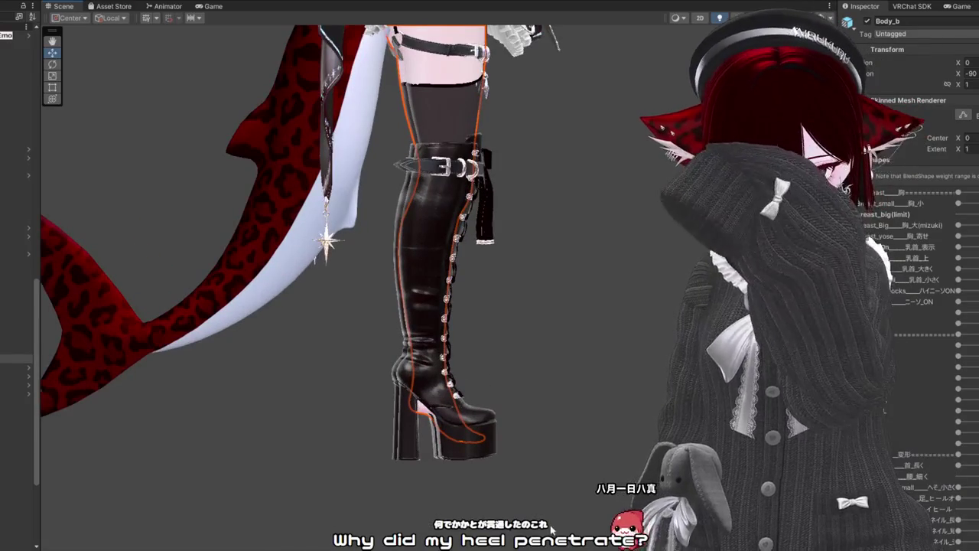
{"action": "scroll", "coordinate": [552, 528], "scroll_direction": "up", "scroll_amount": 2}
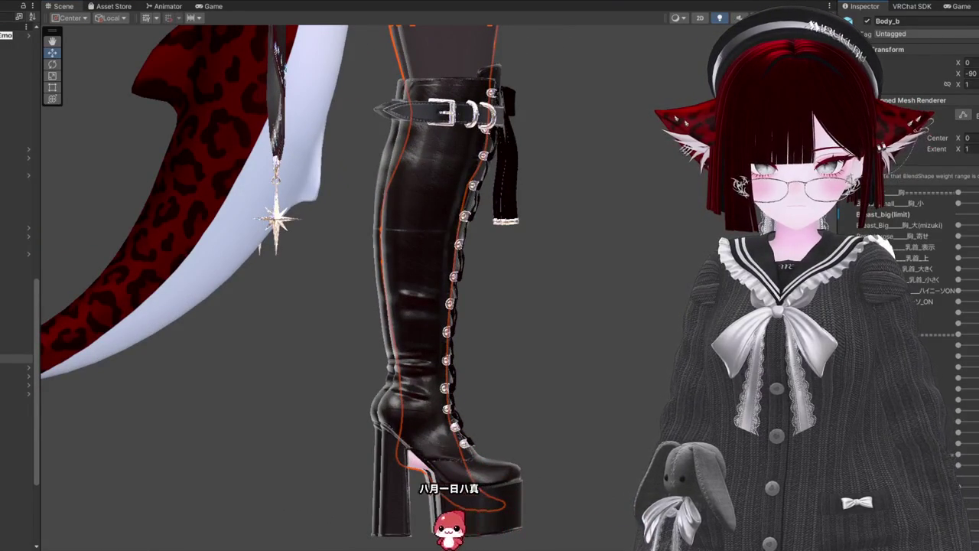
{"action": "scroll", "coordinate": [910, 229], "scroll_direction": "down", "scroll_amount": 5}
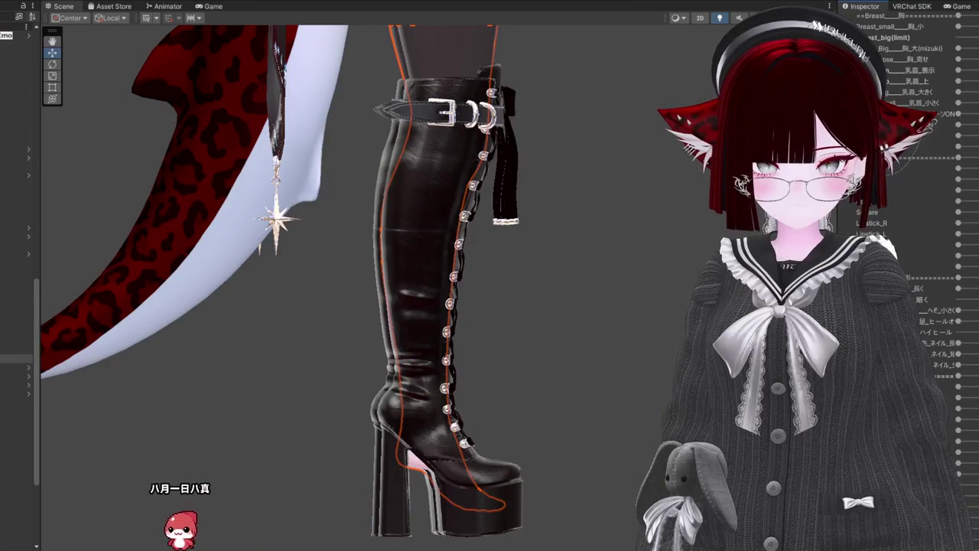
{"action": "mouse_move", "coordinate": [605, 429]}
{"action": "left_mouse_down"}
{"action": "mouse_move", "coordinate": [627, 434]}
{"action": "mouse_move", "coordinate": [46, 458]}
{"action": "left_mouse_up"}
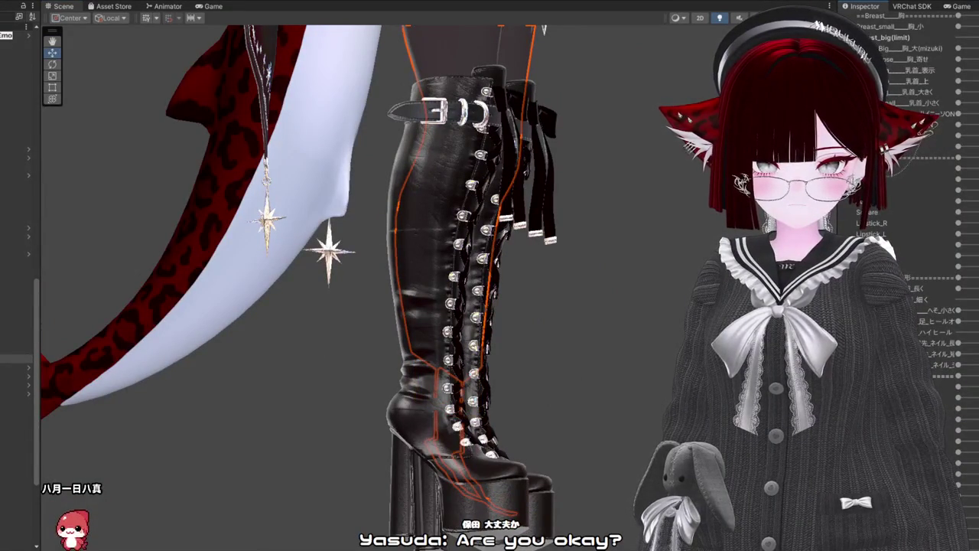
{"action": "key", "text": "Down"}
Step: Frame the avatar's face and witch hat up close, then select the pattun (1) bangs object
{"action": "scroll", "coordinate": [610, 177], "scroll_direction": "down", "scroll_amount": 3}
{"action": "mouse_move", "coordinate": [610, 178]}
{"action": "left_mouse_down"}
{"action": "mouse_move", "coordinate": [380, 175]}
{"action": "mouse_move", "coordinate": [597, 183]}
{"action": "left_mouse_up"}
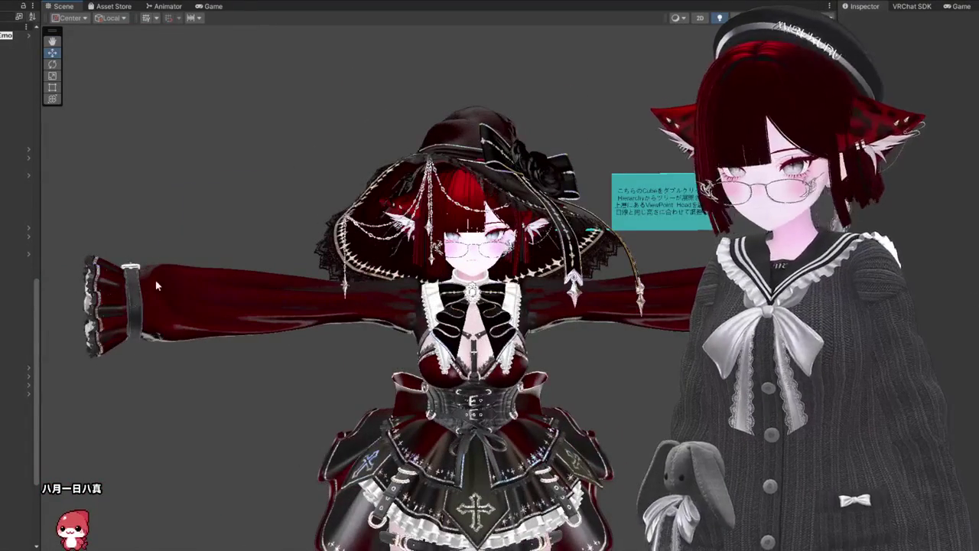
{"action": "scroll", "coordinate": [155, 286], "scroll_direction": "up", "scroll_amount": 2}
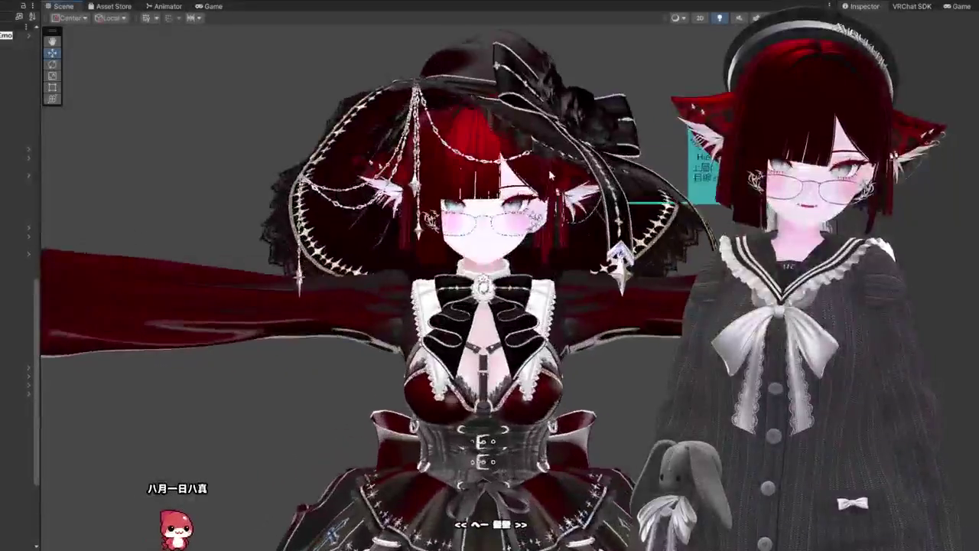
{"action": "scroll", "coordinate": [390, 278], "scroll_direction": "up", "scroll_amount": 3}
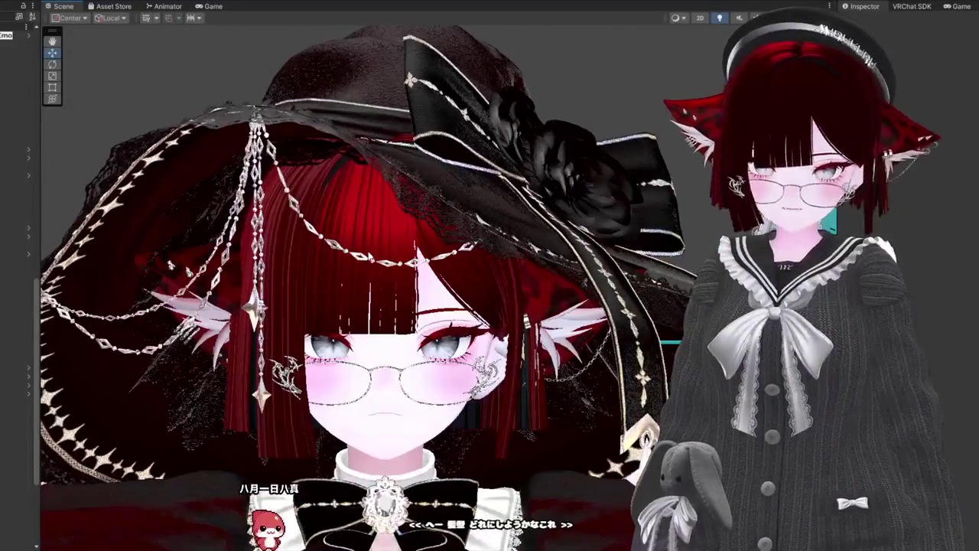
{"action": "scroll", "coordinate": [463, 148], "scroll_direction": "up", "scroll_amount": 2}
{"action": "left_click", "coordinate": [352, 358]}
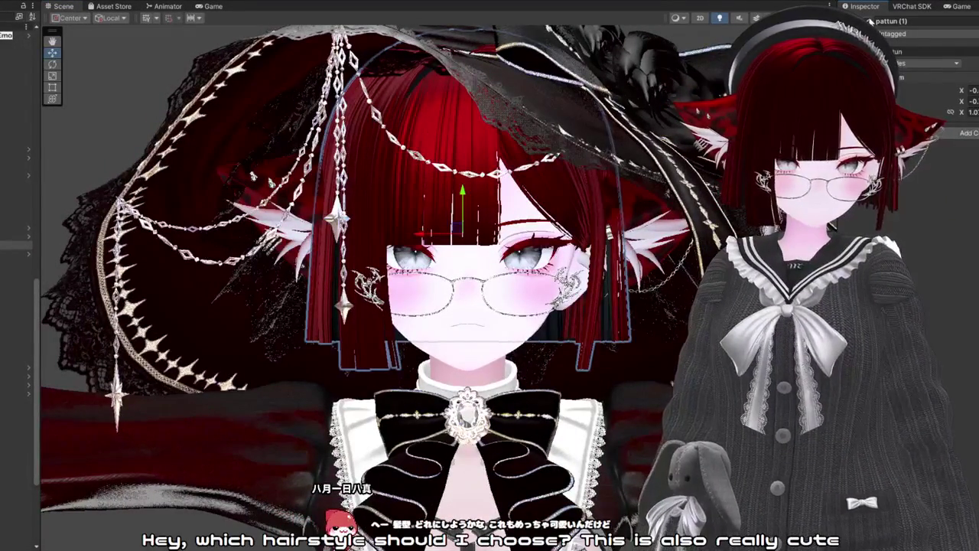
Step: Hide the pattun (1) bangs, switch on the alternative red hairstyle, and view it from several angles
{"action": "left_click", "coordinate": [870, 21]}
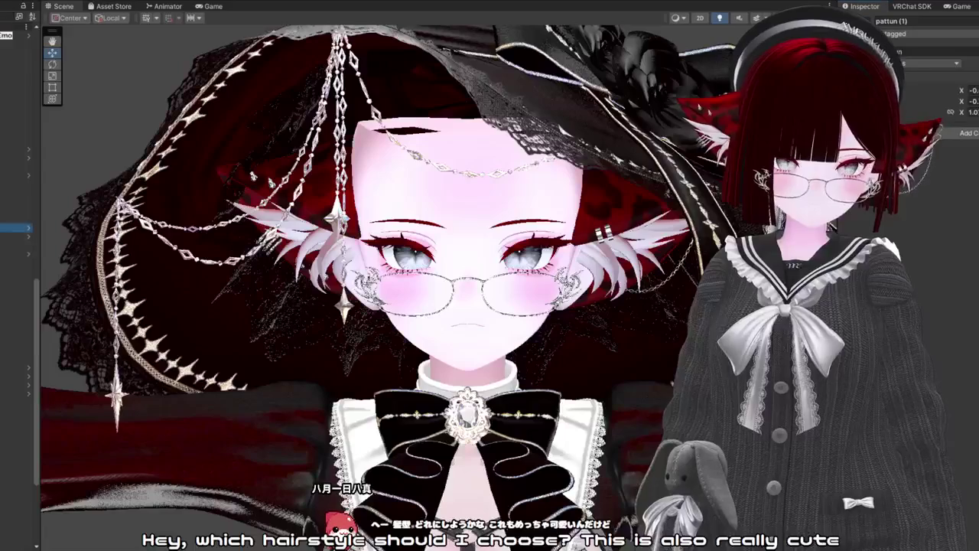
{"action": "left_click", "coordinate": [870, 21]}
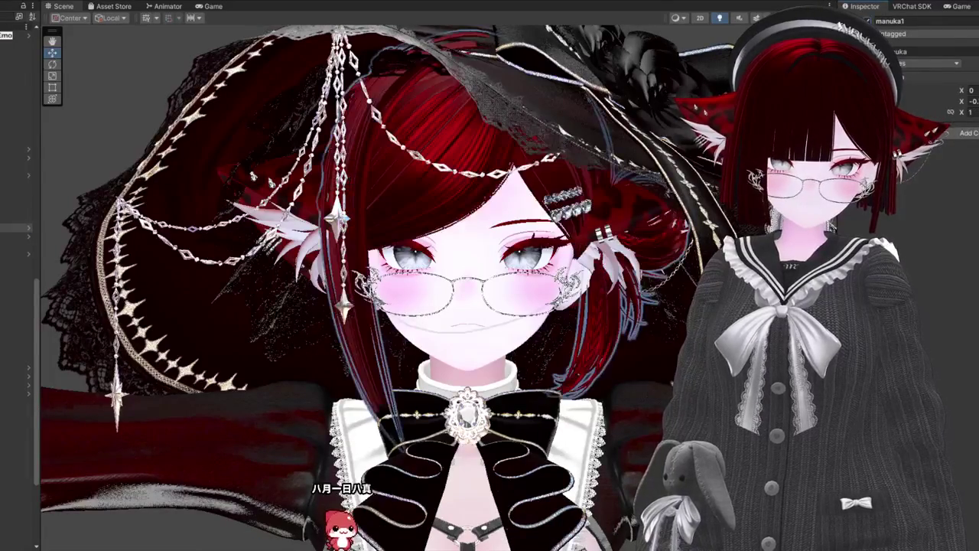
{"action": "scroll", "coordinate": [375, 287], "scroll_direction": "down", "scroll_amount": 5}
{"action": "scroll", "coordinate": [374, 287], "scroll_direction": "up", "scroll_amount": 3}
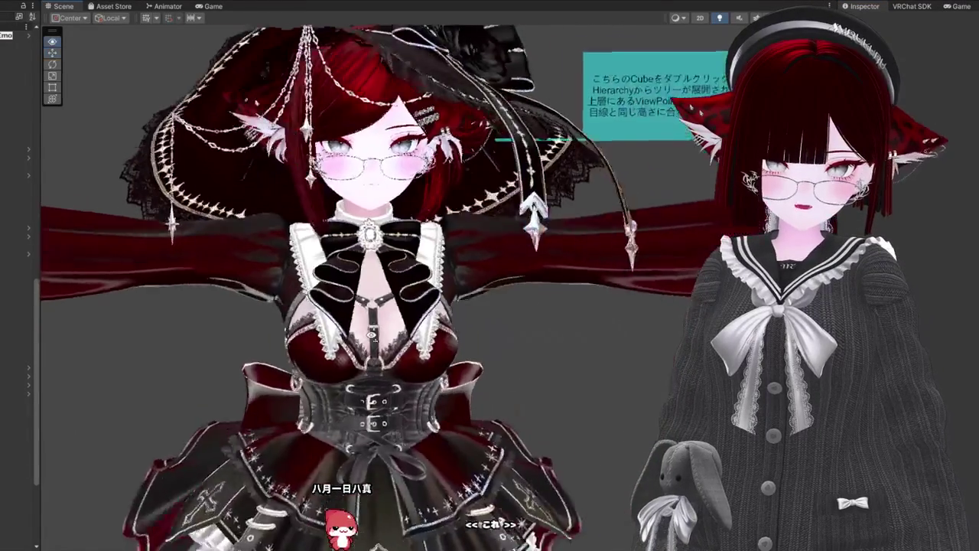
{"action": "left_click_drag", "start_coordinate": [468, 255], "coordinate": [458, 260]}
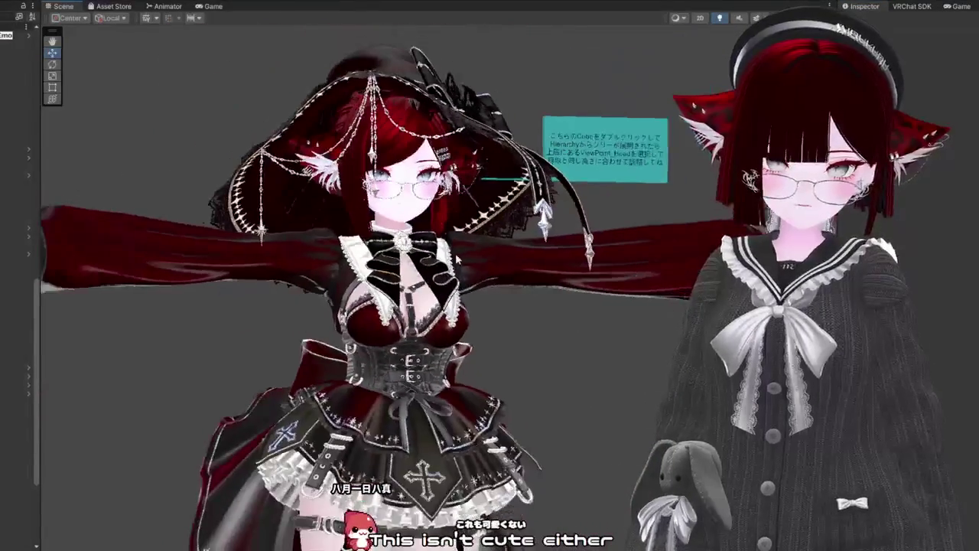
{"action": "scroll", "coordinate": [303, 157], "scroll_direction": "up", "scroll_amount": 3}
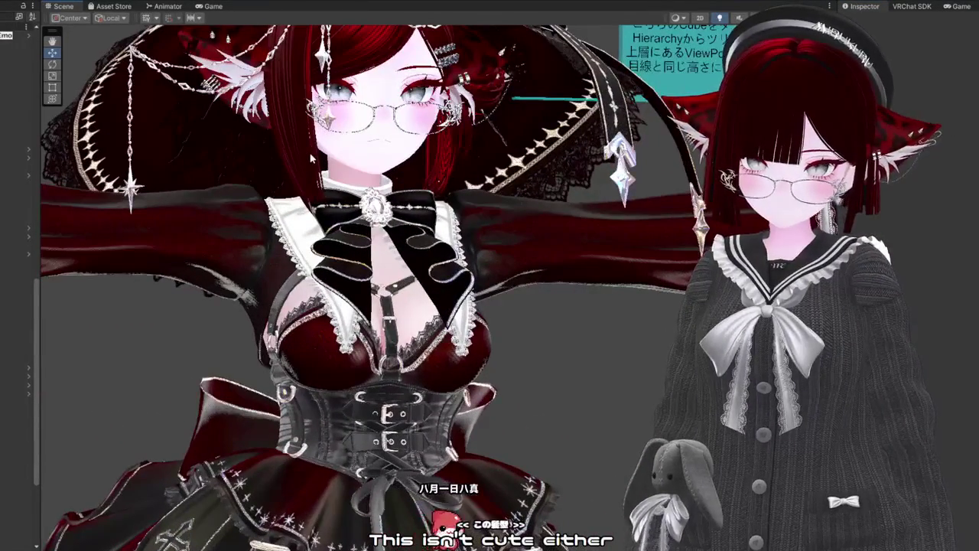
{"action": "scroll", "coordinate": [312, 157], "scroll_direction": "up", "scroll_amount": 3}
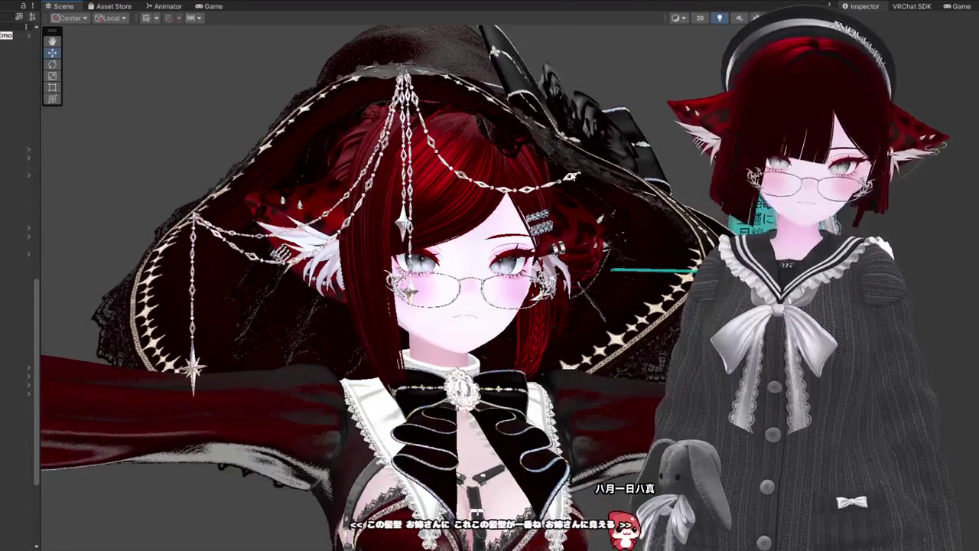
{"action": "mouse_move", "coordinate": [201, 294]}
{"action": "left_mouse_down"}
{"action": "mouse_move", "coordinate": [142, 300]}
{"action": "mouse_move", "coordinate": [367, 310]}
{"action": "mouse_move", "coordinate": [404, 280]}
{"action": "mouse_move", "coordinate": [345, 369]}
{"action": "left_mouse_up"}
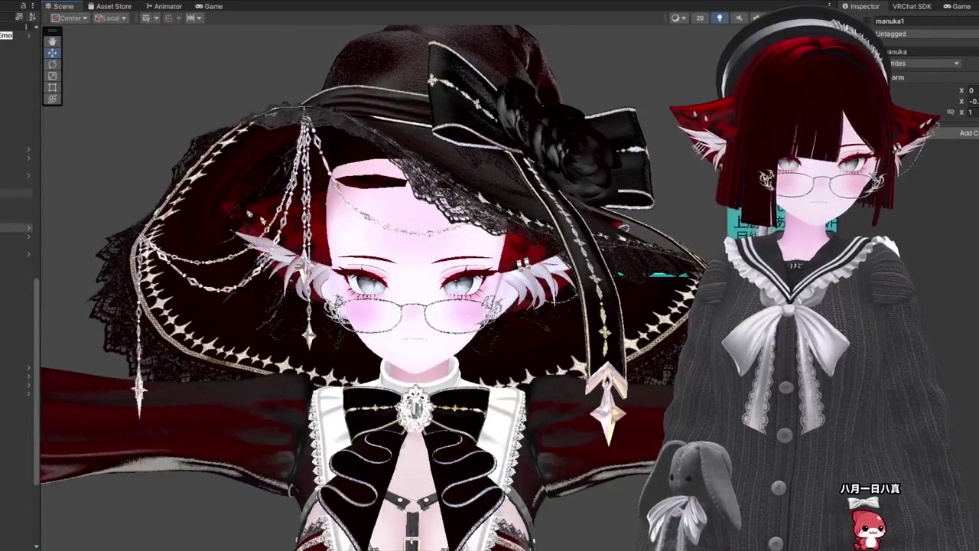
Step: Make the red hair visible again and check it from the side and front
{"action": "left_click", "coordinate": [873, 23]}
{"action": "mouse_move", "coordinate": [151, 143]}
{"action": "left_mouse_down"}
{"action": "mouse_move", "coordinate": [245, 153]}
{"action": "mouse_move", "coordinate": [368, 213]}
{"action": "left_mouse_up"}
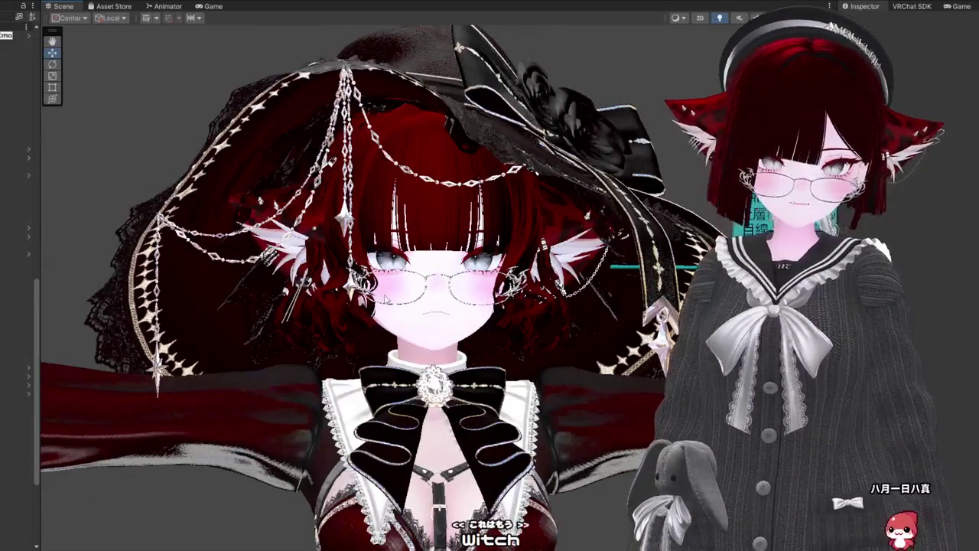
{"action": "scroll", "coordinate": [417, 335], "scroll_direction": "down", "scroll_amount": 3}
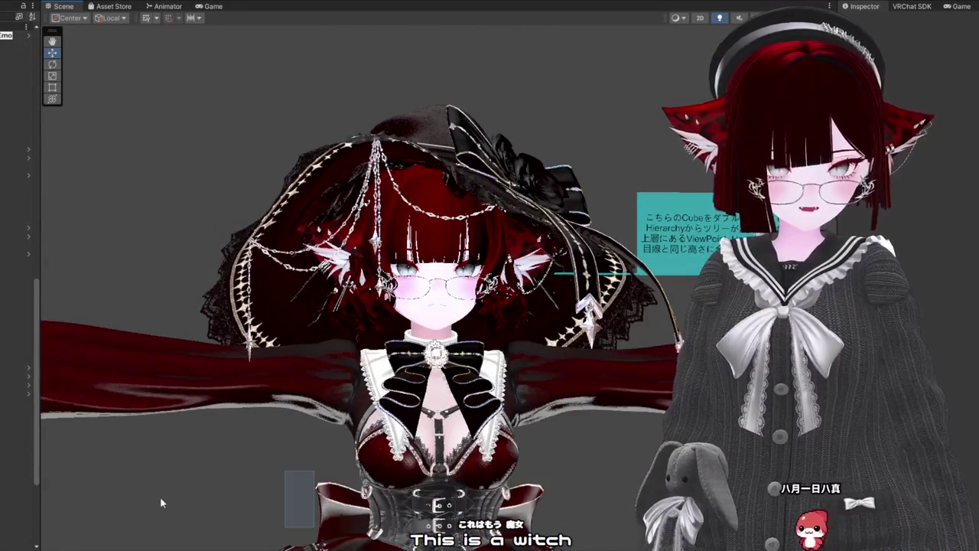
{"action": "left_click_drag", "start_coordinate": [234, 472], "coordinate": [538, 438]}
{"action": "left_click_drag", "start_coordinate": [359, 396], "coordinate": [295, 395]}
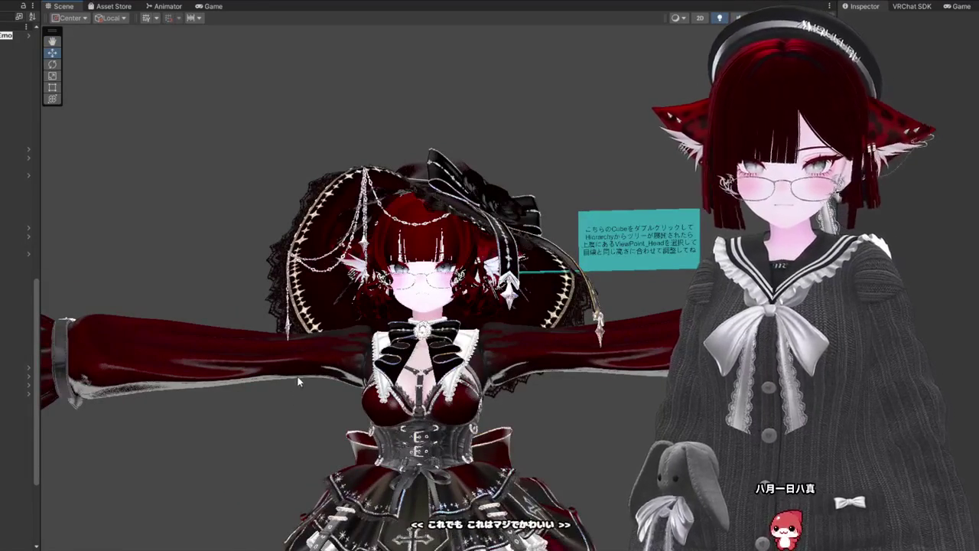
{"action": "scroll", "coordinate": [582, 375], "scroll_direction": "down", "scroll_amount": 5}
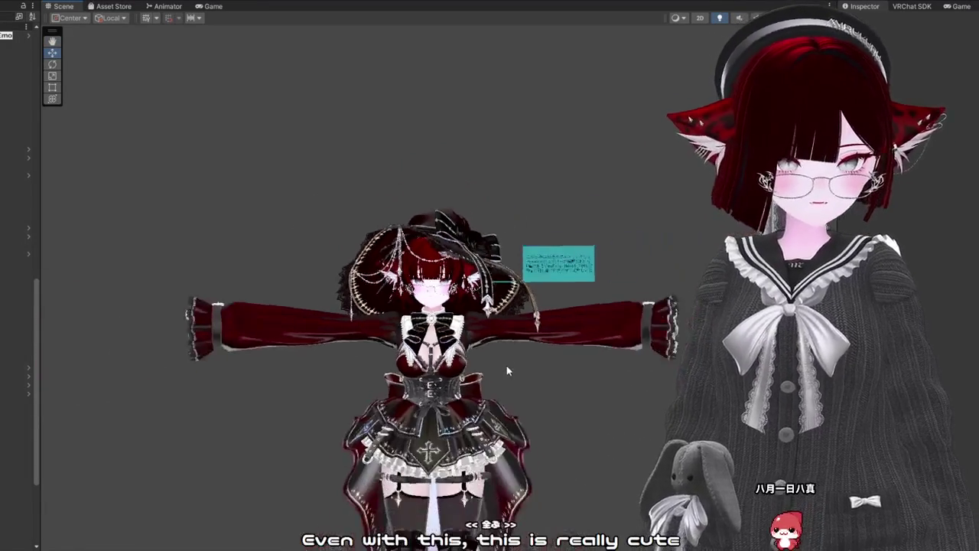
{"action": "scroll", "coordinate": [514, 325], "scroll_direction": "up", "scroll_amount": 8}
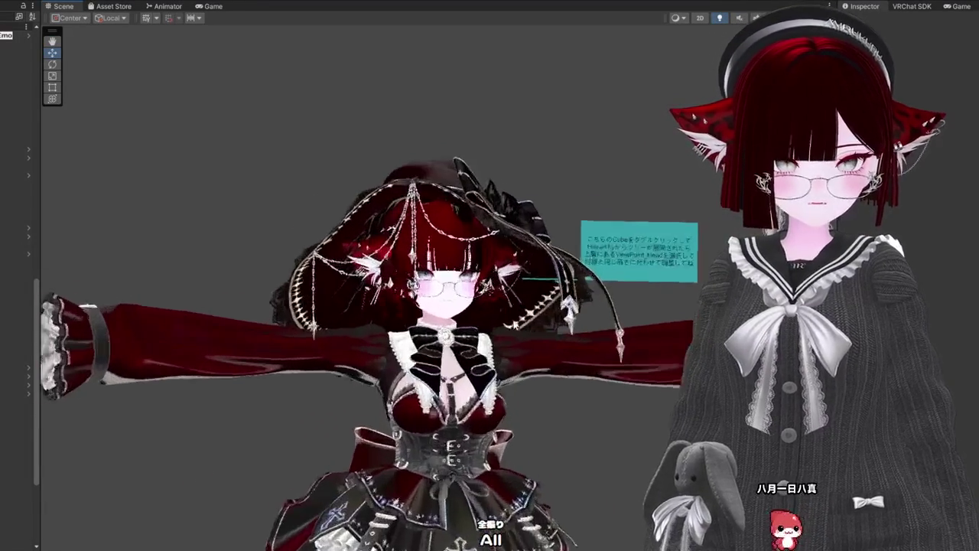
{"action": "scroll", "coordinate": [514, 325], "scroll_direction": "up", "scroll_amount": 5}
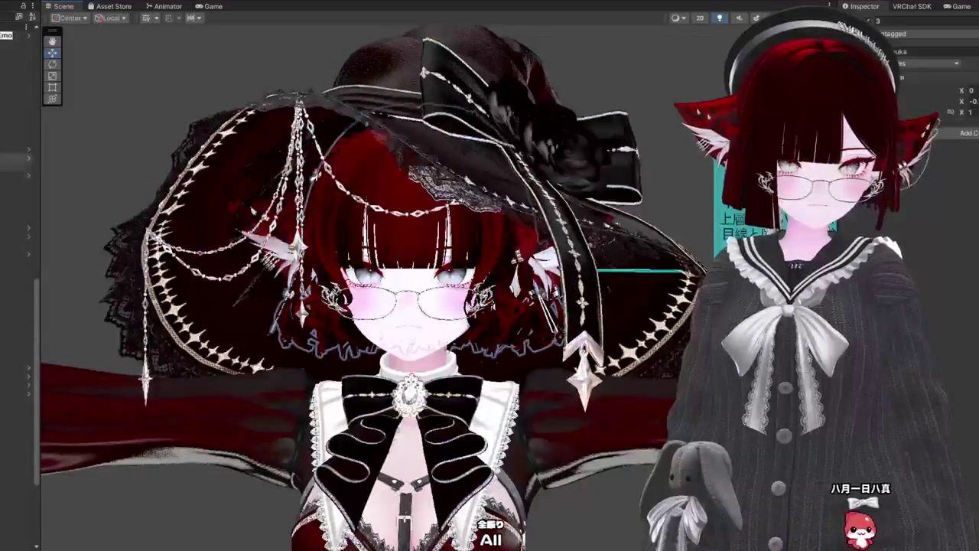
Step: Show the long red hair, then select the avatar and re-enable its front bangs
{"action": "left_click", "coordinate": [869, 21]}
{"action": "scroll", "coordinate": [649, 119], "scroll_direction": "down", "scroll_amount": 3}
{"action": "left_click_drag", "start_coordinate": [650, 119], "coordinate": [864, 102]}
{"action": "mouse_move", "coordinate": [318, 390]}
{"action": "left_mouse_down"}
{"action": "mouse_move", "coordinate": [205, 310]}
{"action": "mouse_move", "coordinate": [168, 329]}
{"action": "mouse_move", "coordinate": [243, 374]}
{"action": "mouse_move", "coordinate": [273, 365]}
{"action": "left_mouse_up"}
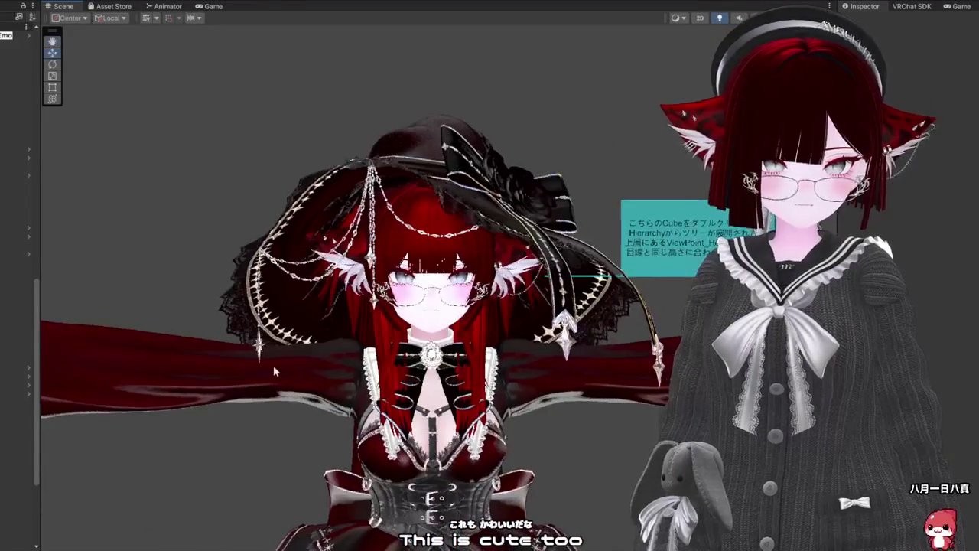
{"action": "left_click", "coordinate": [10, 237]}
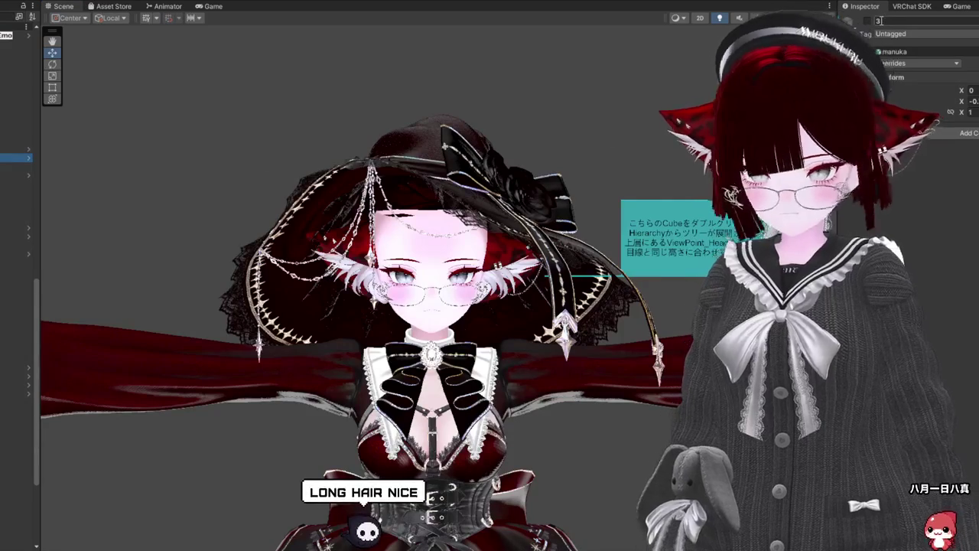
{"action": "left_click", "coordinate": [868, 22]}
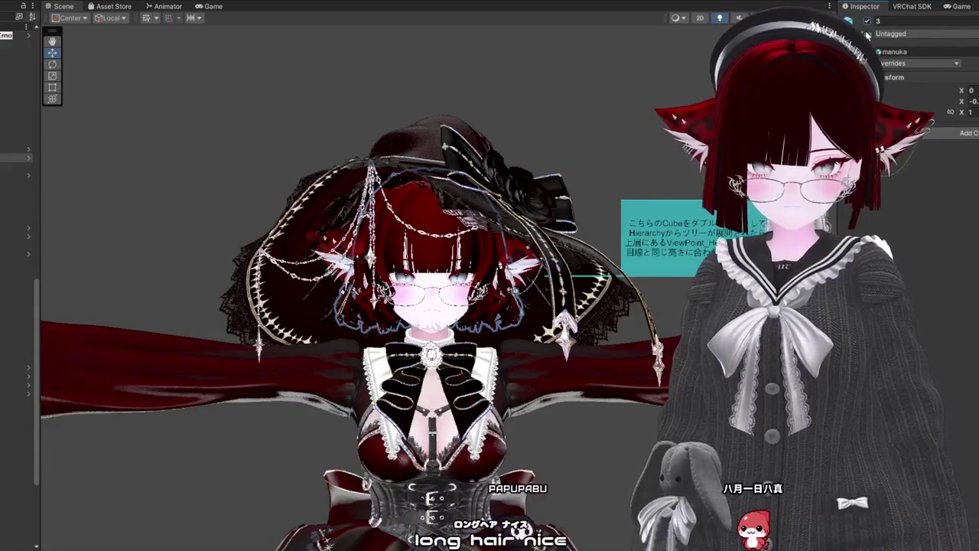
Step: Orbit the avatar and compare her face with the front bangs hidden and restored
{"action": "left_click_drag", "start_coordinate": [168, 222], "coordinate": [469, 214]}
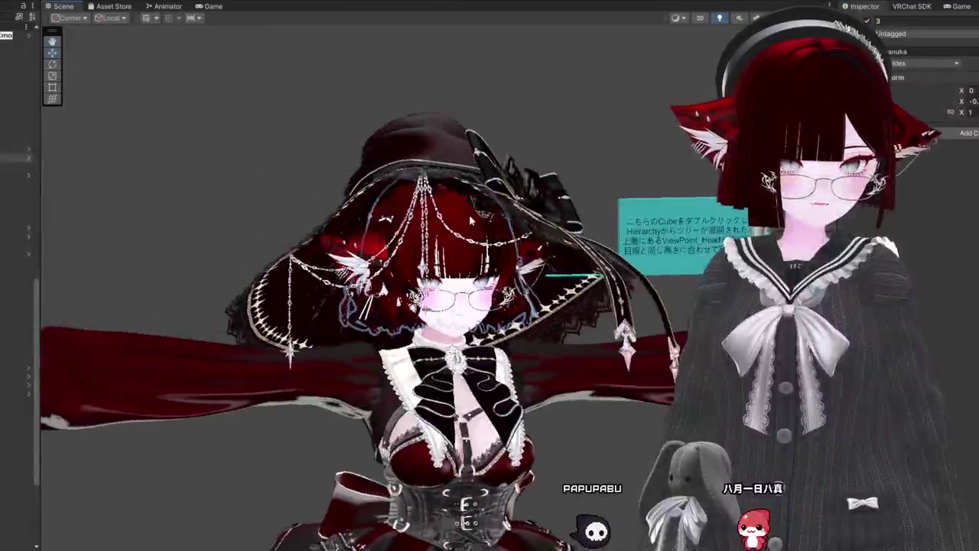
{"action": "key", "text": "ctrl+z"}
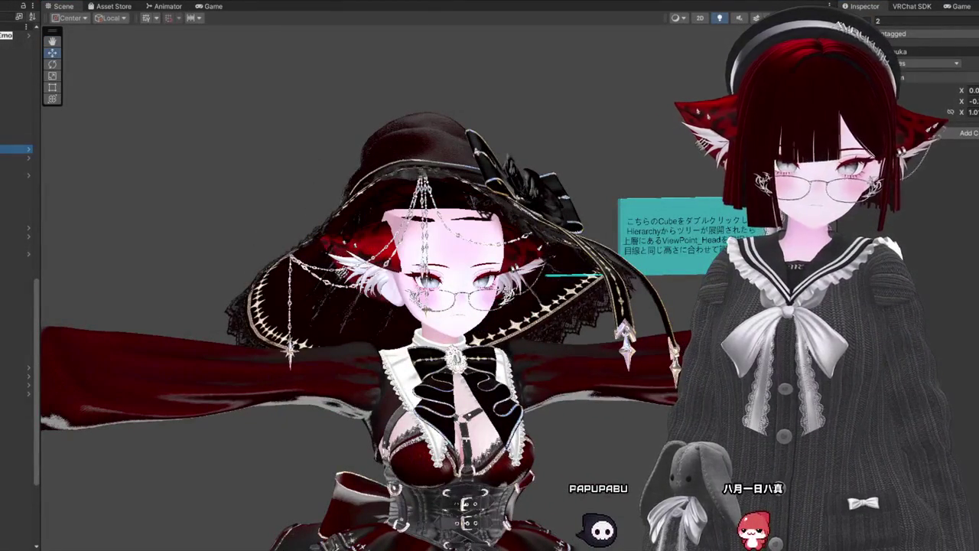
{"action": "key", "text": "ctrl+y"}
Step: View the avatar from her left side and select the sidefront hair strands
{"action": "mouse_move", "coordinate": [663, 90]}
{"action": "left_mouse_down"}
{"action": "mouse_move", "coordinate": [398, 153]}
{"action": "mouse_move", "coordinate": [46, 192]}
{"action": "mouse_move", "coordinate": [672, 197]}
{"action": "mouse_move", "coordinate": [671, 169]}
{"action": "left_mouse_up"}
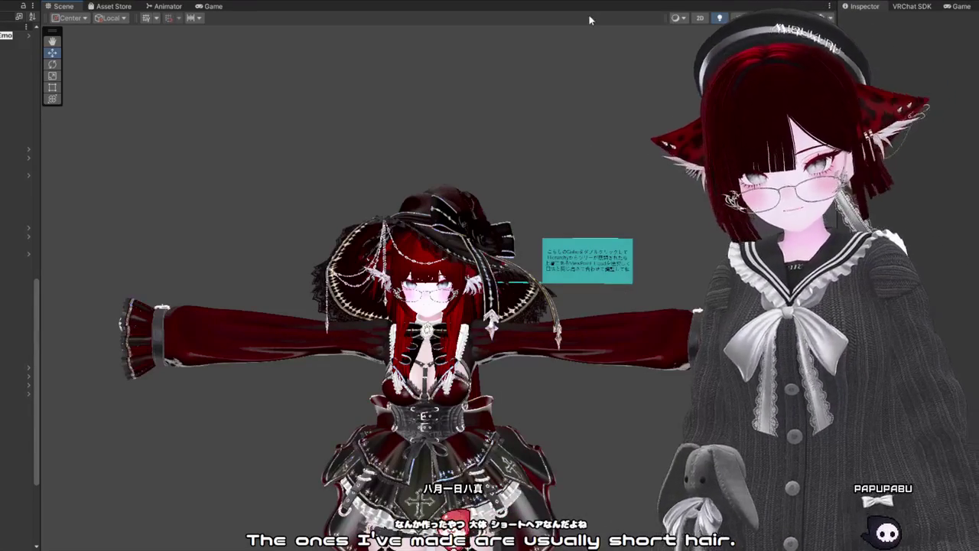
{"action": "scroll", "coordinate": [351, 338], "scroll_direction": "up", "scroll_amount": 5}
{"action": "left_click_drag", "start_coordinate": [350, 338], "coordinate": [268, 335]}
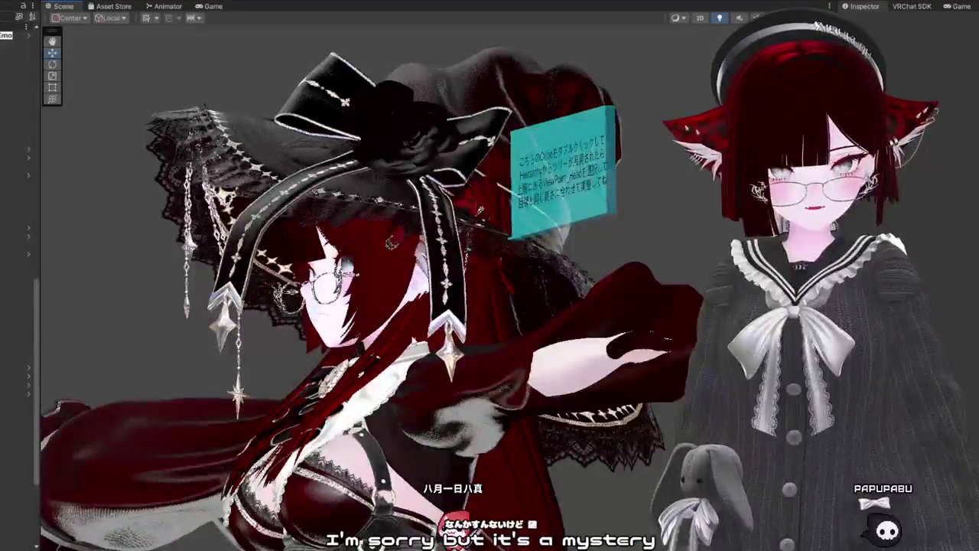
{"action": "left_click", "coordinate": [407, 336]}
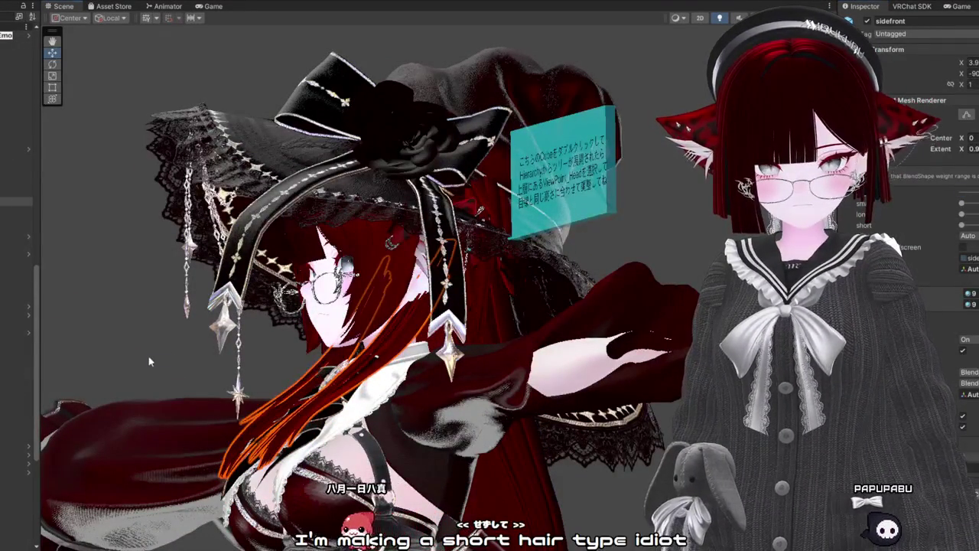
{"action": "left_click", "coordinate": [129, 310]}
{"action": "left_click_drag", "start_coordinate": [129, 310], "coordinate": [407, 339]}
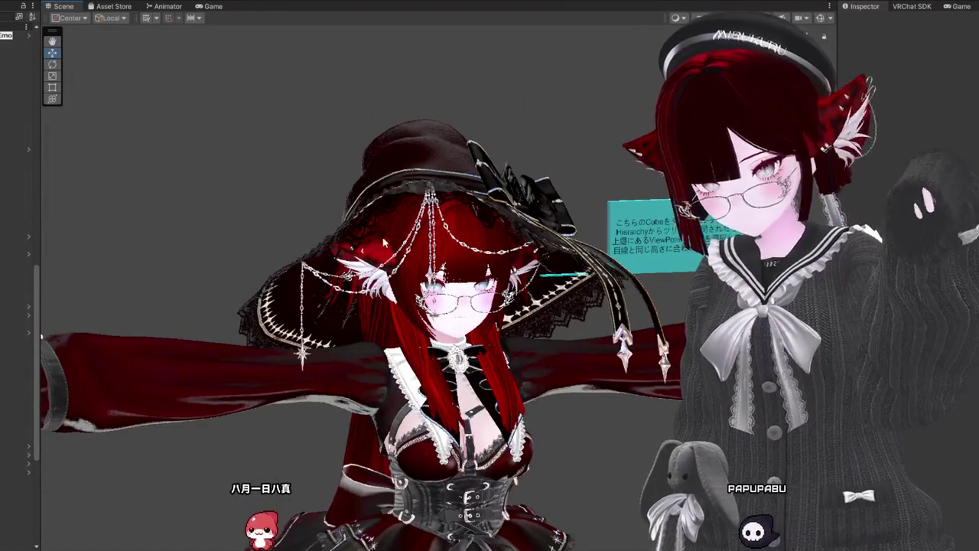
{"action": "scroll", "coordinate": [385, 243], "scroll_direction": "down", "scroll_amount": 3}
{"action": "left_click_drag", "start_coordinate": [385, 243], "coordinate": [386, 264]}
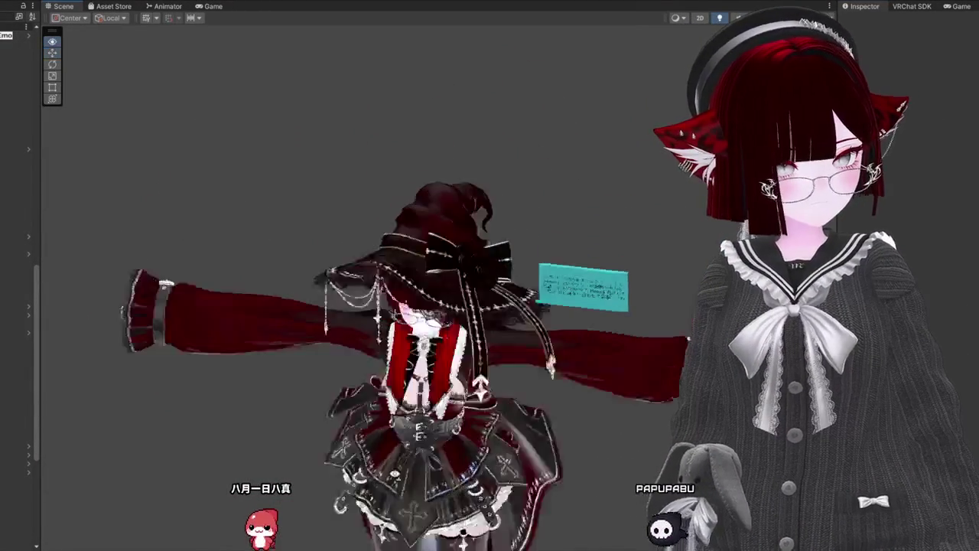
{"action": "mouse_move", "coordinate": [474, 336]}
{"action": "left_mouse_down"}
{"action": "mouse_move", "coordinate": [516, 366]}
{"action": "mouse_move", "coordinate": [272, 361]}
{"action": "mouse_move", "coordinate": [284, 365]}
{"action": "left_mouse_up"}
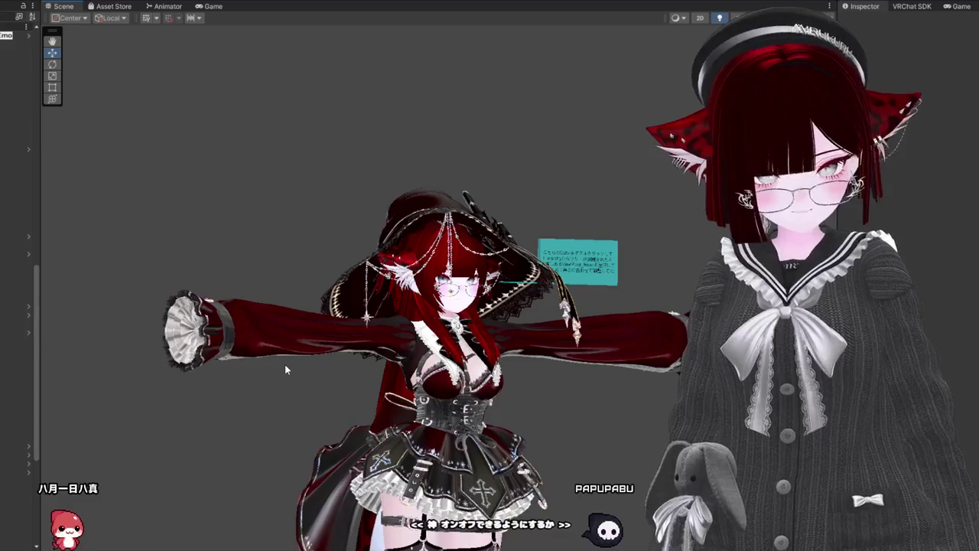
{"action": "scroll", "coordinate": [280, 393], "scroll_direction": "up", "scroll_amount": 4}
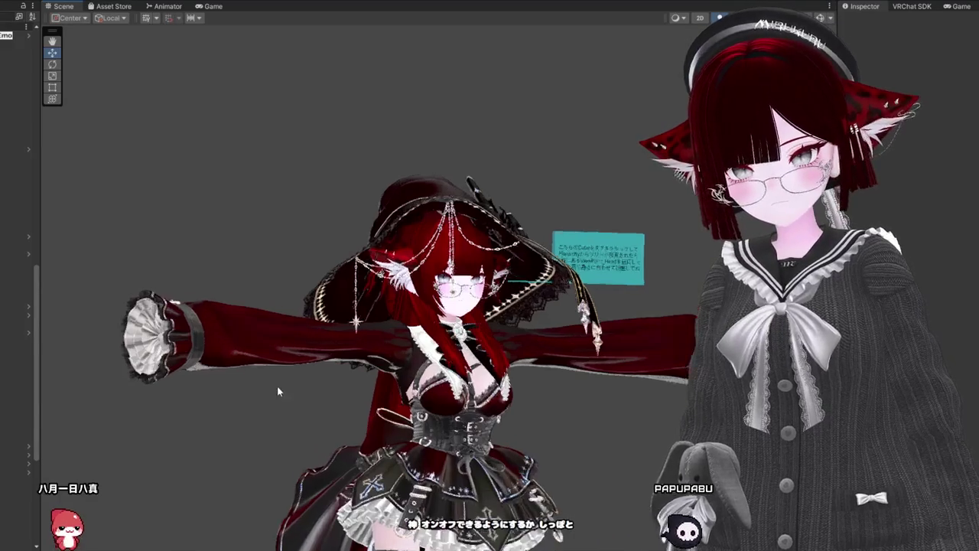
{"action": "left_click_drag", "start_coordinate": [310, 372], "coordinate": [325, 374]}
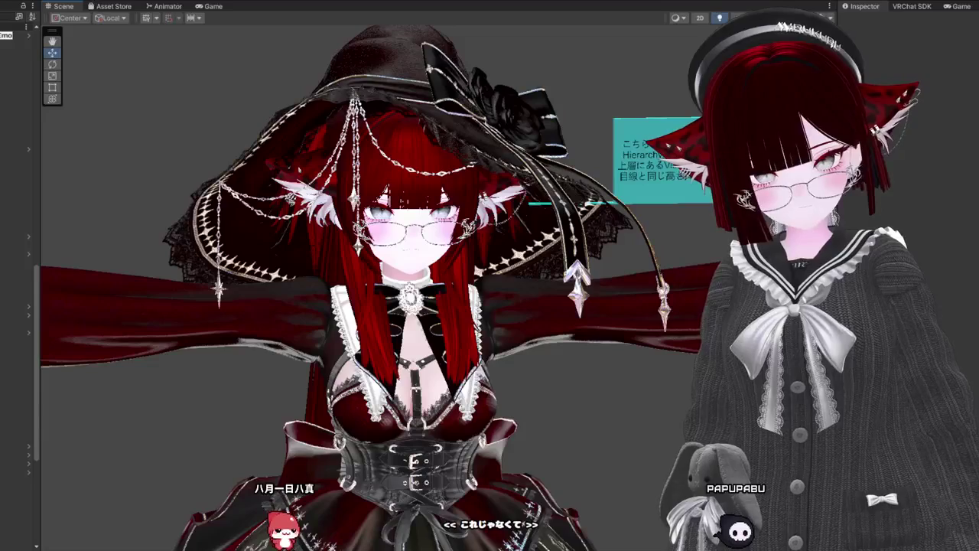
Step: Orbit round to the avatar's face and select the sidefront hair strands for recolouring
{"action": "mouse_move", "coordinate": [482, 267]}
{"action": "left_mouse_down"}
{"action": "mouse_move", "coordinate": [524, 264]}
{"action": "mouse_move", "coordinate": [494, 269]}
{"action": "mouse_move", "coordinate": [466, 292]}
{"action": "mouse_move", "coordinate": [454, 282]}
{"action": "mouse_move", "coordinate": [869, 216]}
{"action": "mouse_move", "coordinate": [536, 253]}
{"action": "mouse_move", "coordinate": [368, 249]}
{"action": "left_mouse_up"}
{"action": "scroll", "coordinate": [362, 249], "scroll_direction": "up", "scroll_amount": 3}
{"action": "left_click", "coordinate": [325, 246]}
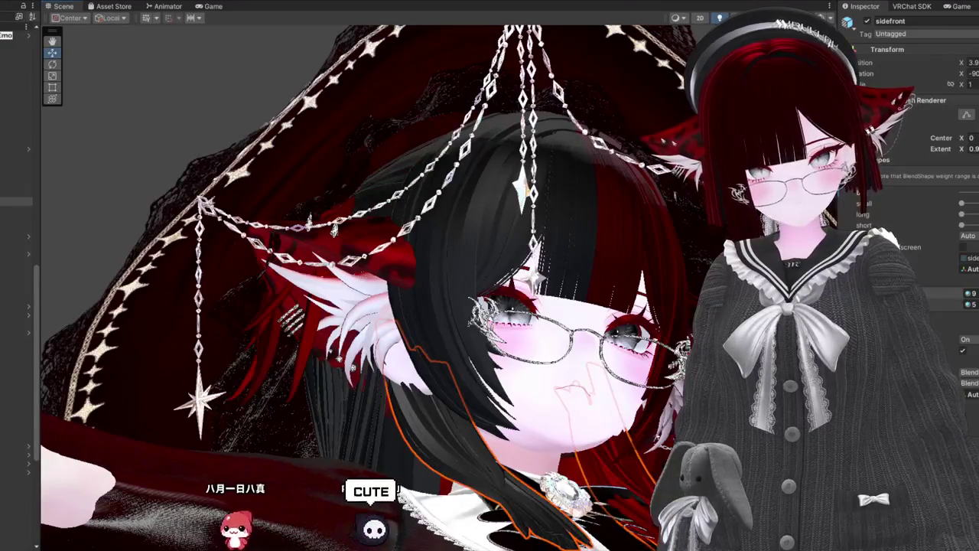
{"action": "left_click_drag", "start_coordinate": [286, 372], "coordinate": [206, 367]}
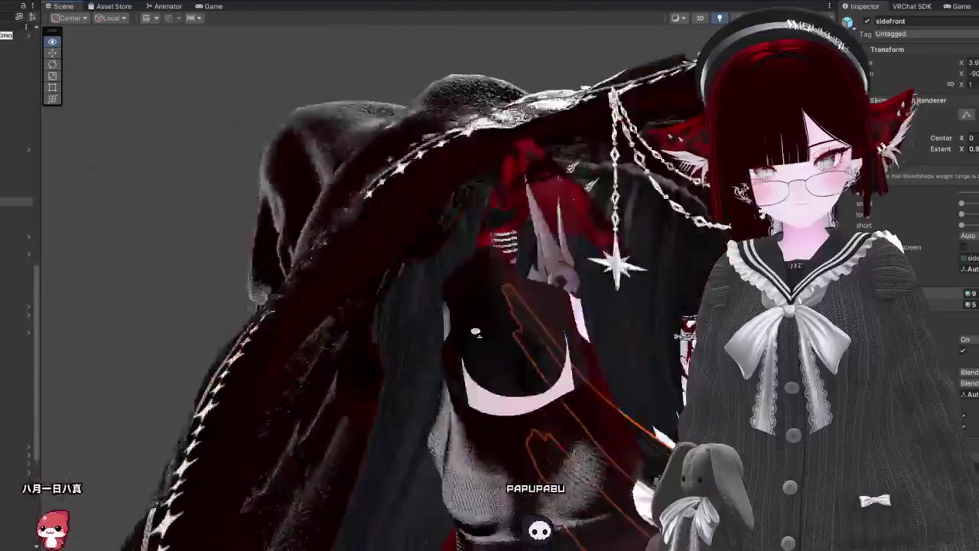
{"action": "mouse_move", "coordinate": [476, 332]}
{"action": "left_mouse_down"}
{"action": "mouse_move", "coordinate": [517, 340]}
{"action": "mouse_move", "coordinate": [204, 227]}
{"action": "left_mouse_up"}
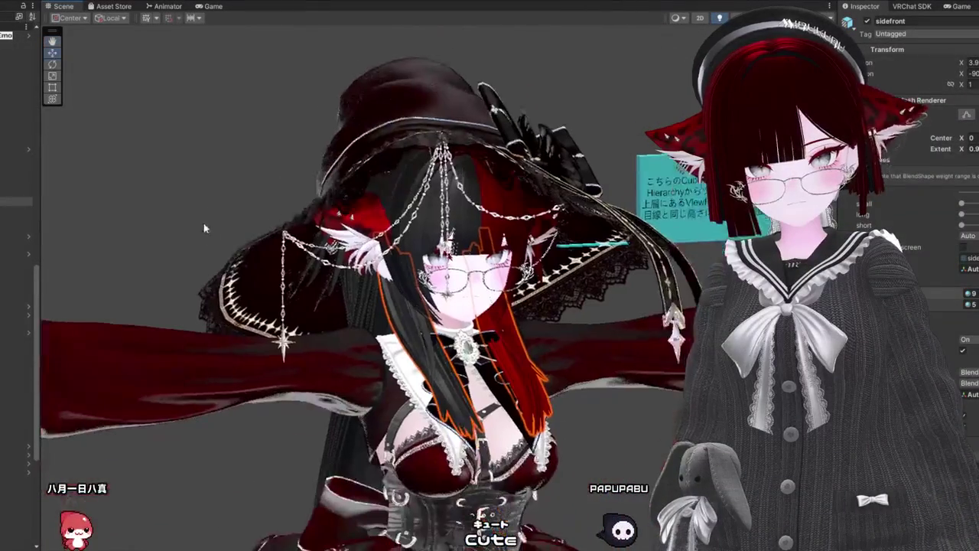
{"action": "key", "text": "f"}
{"action": "mouse_move", "coordinate": [429, 321]}
{"action": "left_mouse_down"}
{"action": "mouse_move", "coordinate": [474, 326]}
{"action": "mouse_move", "coordinate": [436, 321]}
{"action": "mouse_move", "coordinate": [432, 333]}
{"action": "left_mouse_up"}
{"action": "scroll", "coordinate": [450, 297], "scroll_direction": "up", "scroll_amount": 5}
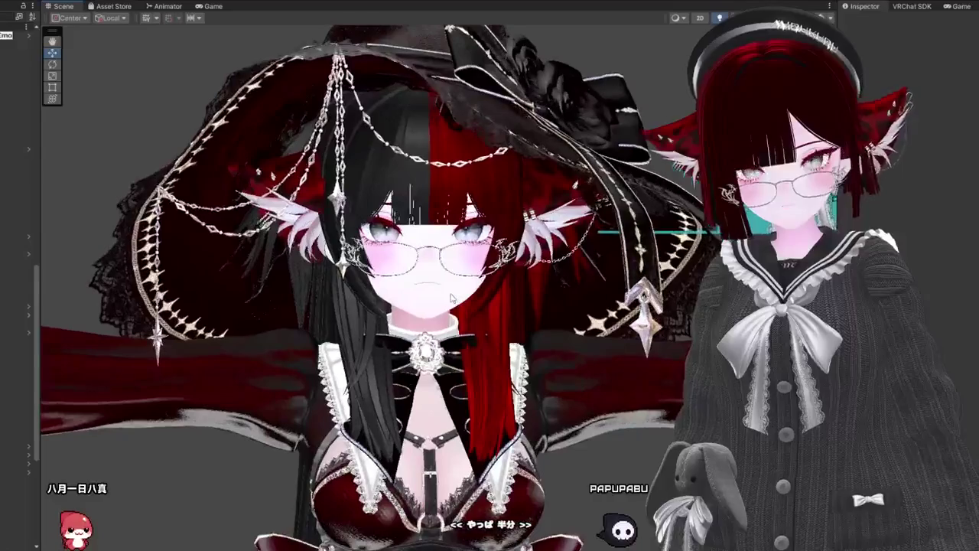
{"action": "mouse_move", "coordinate": [457, 276]}
{"action": "left_mouse_down"}
{"action": "mouse_move", "coordinate": [969, 184]}
{"action": "mouse_move", "coordinate": [510, 350]}
{"action": "mouse_move", "coordinate": [469, 330]}
{"action": "left_mouse_up"}
{"action": "scroll", "coordinate": [510, 351], "scroll_direction": "up", "scroll_amount": 4}
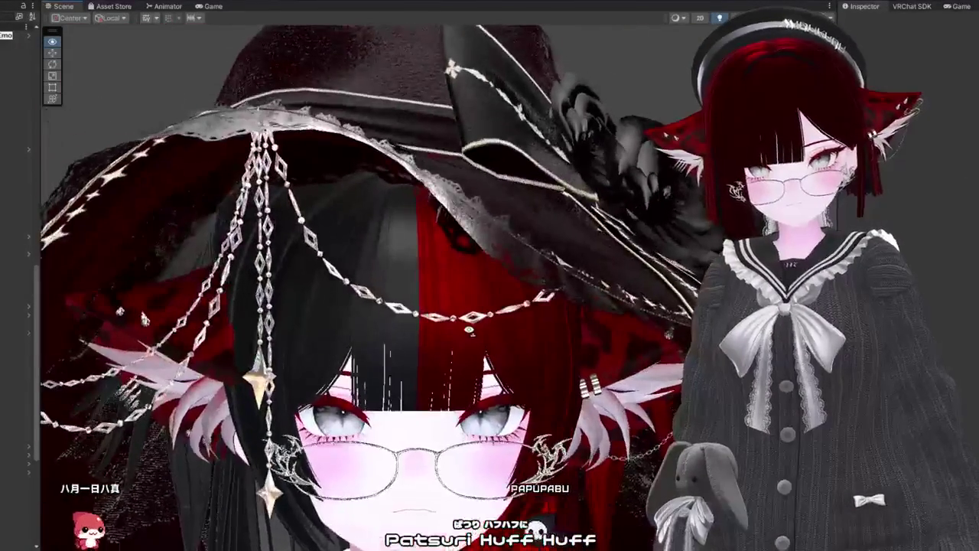
{"action": "scroll", "coordinate": [478, 331], "scroll_direction": "down", "scroll_amount": 5}
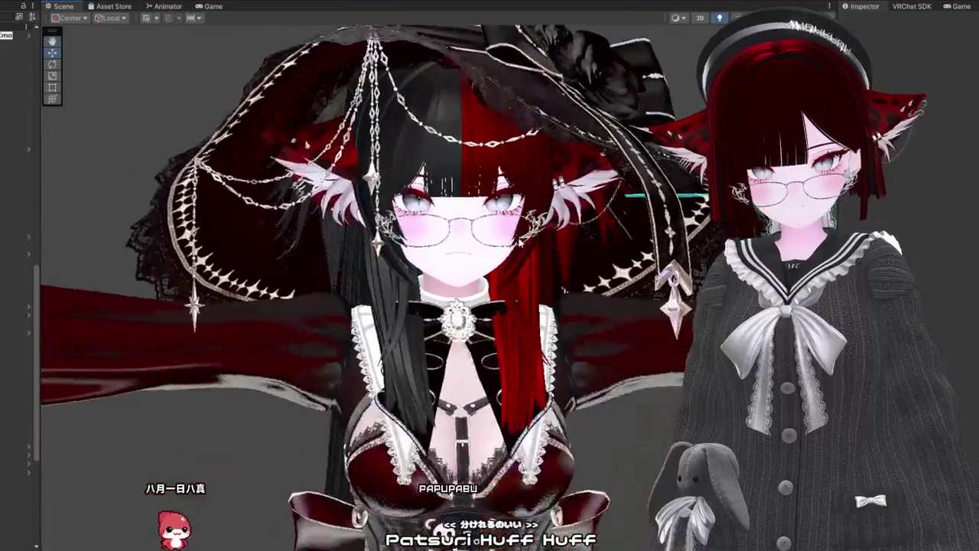
{"action": "scroll", "coordinate": [429, 290], "scroll_direction": "up", "scroll_amount": 3}
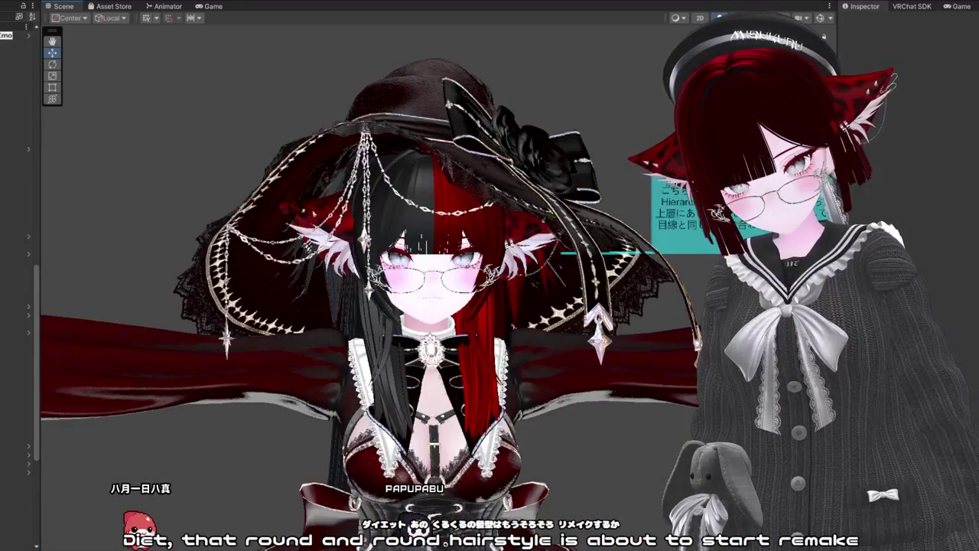
{"action": "scroll", "coordinate": [429, 290], "scroll_direction": "up", "scroll_amount": 5}
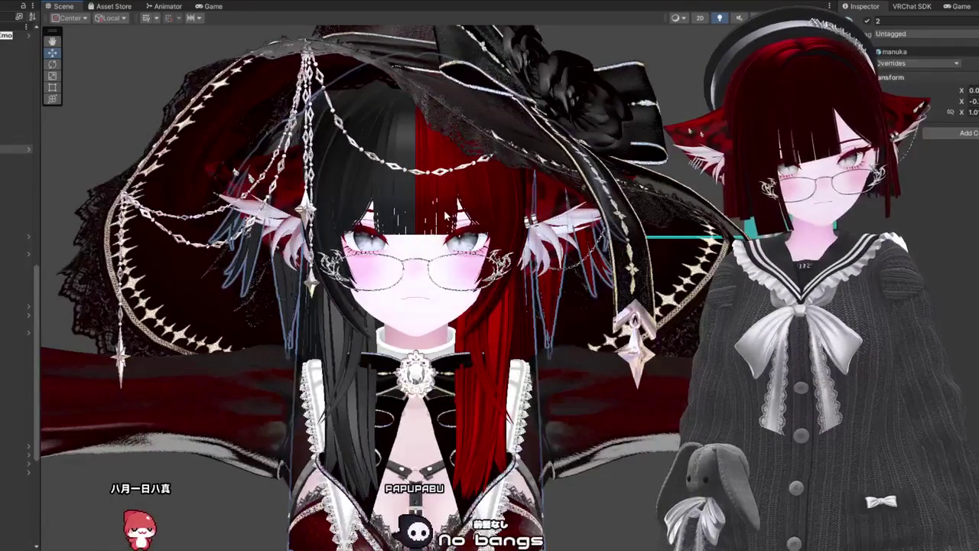
{"action": "left_click", "coordinate": [15, 184]}
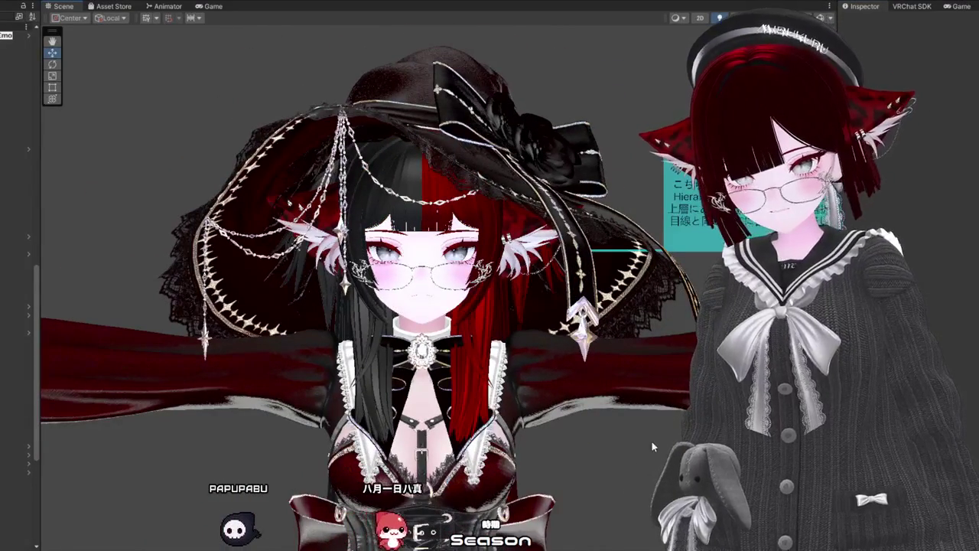
{"action": "left_click", "coordinate": [421, 184]}
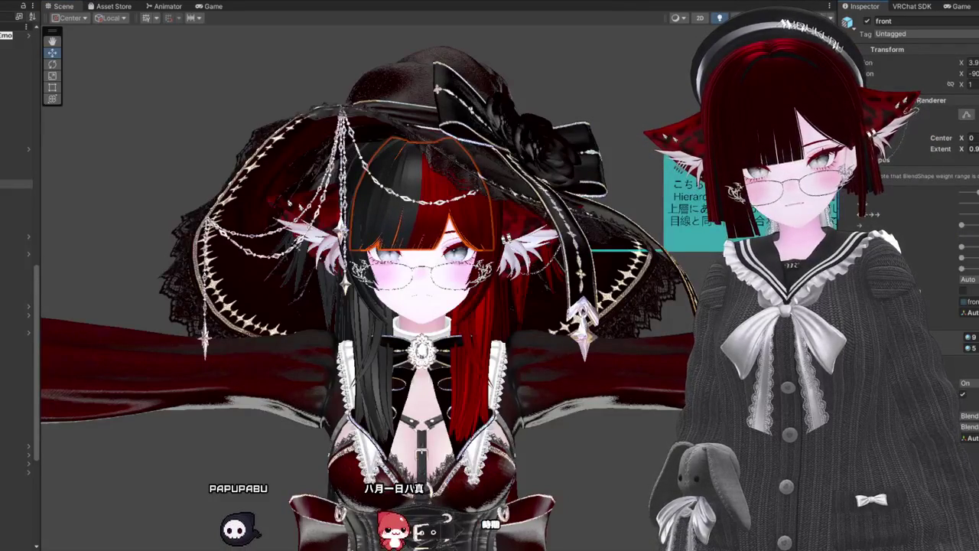
{"action": "left_click", "coordinate": [638, 455]}
{"action": "left_click_drag", "start_coordinate": [638, 454], "coordinate": [558, 447]}
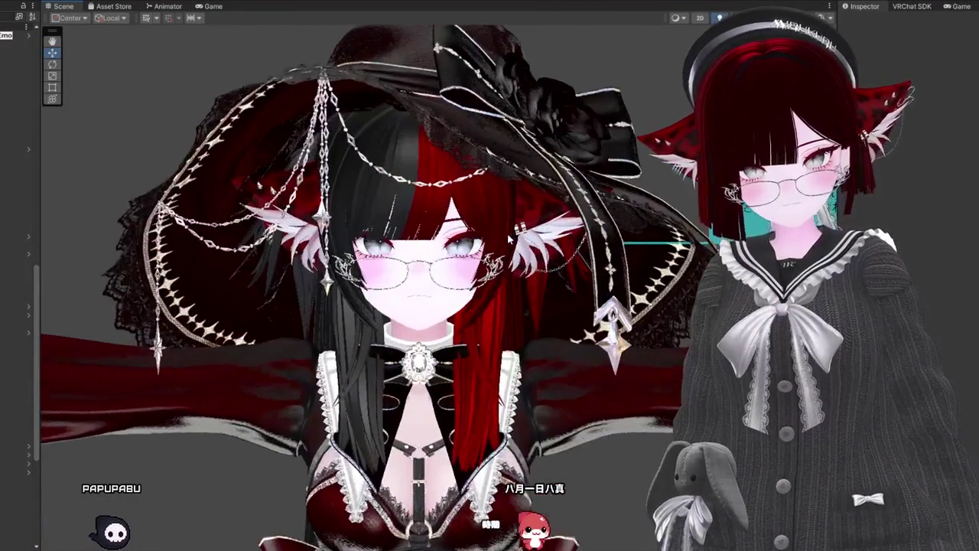
{"action": "mouse_move", "coordinate": [509, 239]}
{"action": "left_mouse_down"}
{"action": "mouse_move", "coordinate": [485, 189]}
{"action": "mouse_move", "coordinate": [451, 215]}
{"action": "left_mouse_up"}
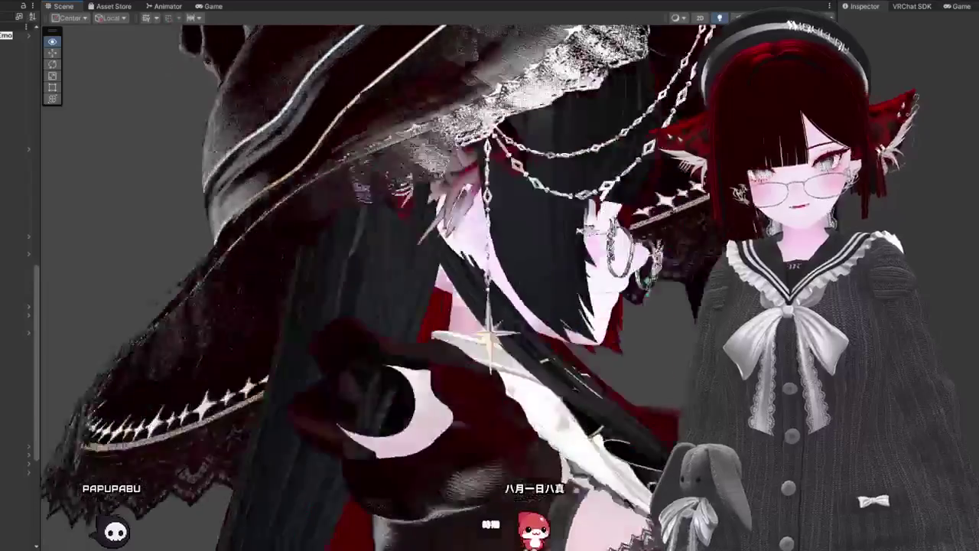
{"action": "scroll", "coordinate": [360, 291], "scroll_direction": "down", "scroll_amount": 5}
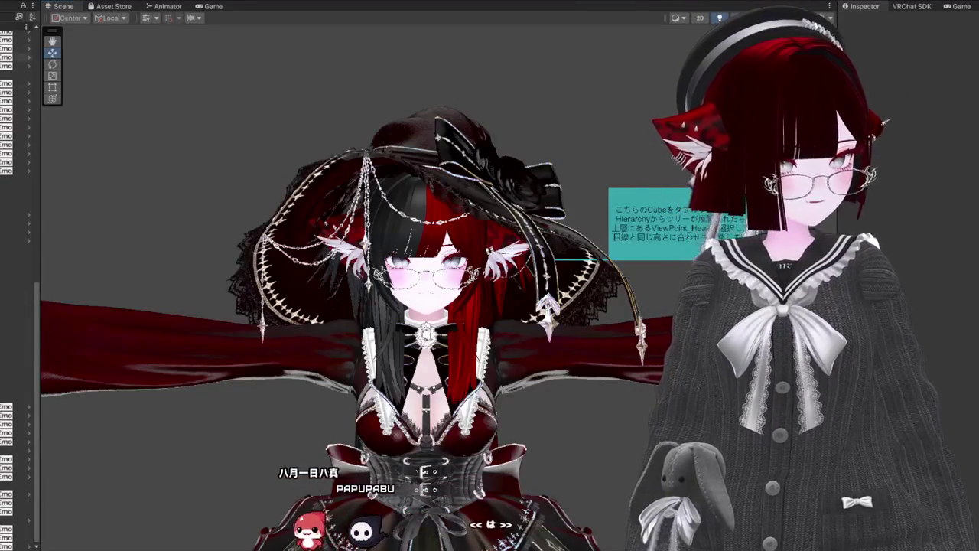
{"action": "left_click", "coordinate": [15, 170]}
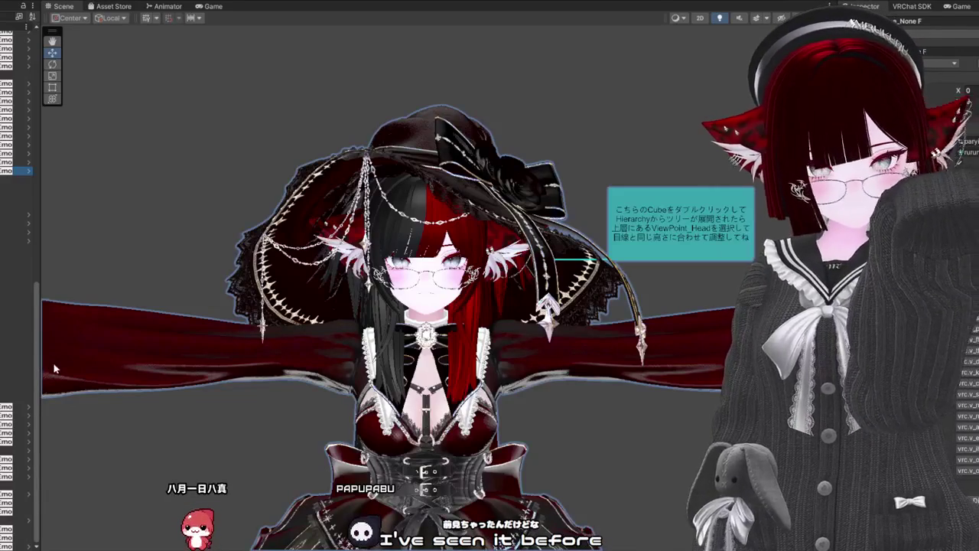
Step: Select the avatar's front hair mesh, then return to the rurune_None F root
{"action": "left_click", "coordinate": [16, 337]}
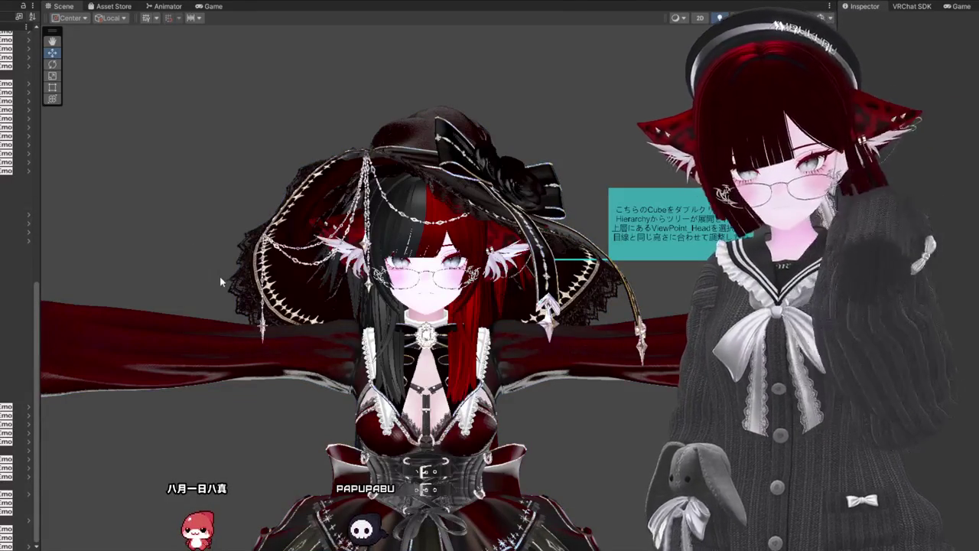
{"action": "left_click", "coordinate": [221, 276]}
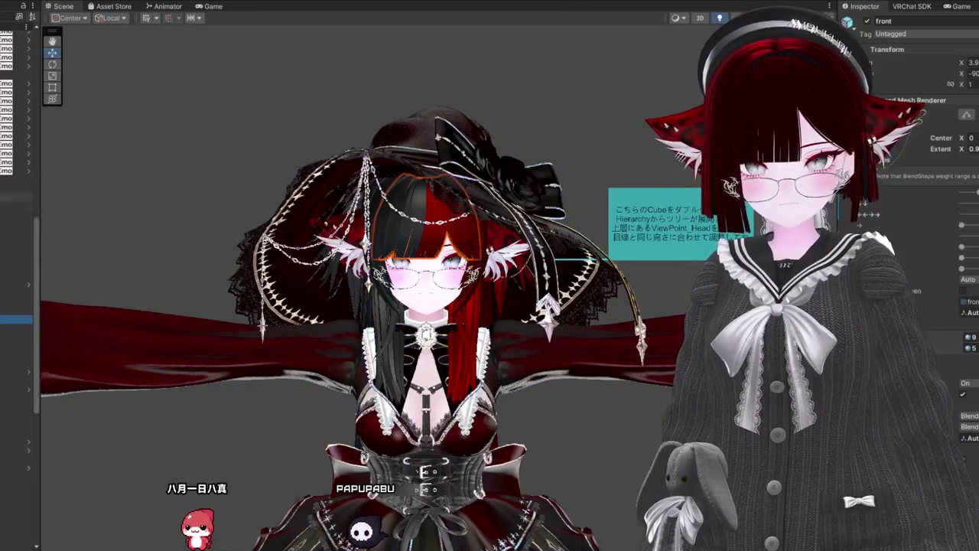
{"action": "left_click", "coordinate": [16, 171]}
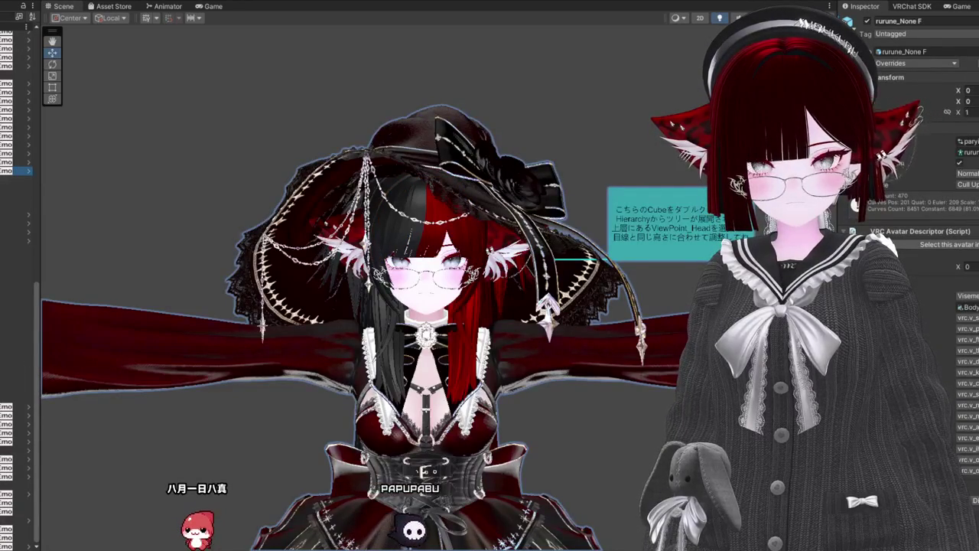
{"action": "scroll", "coordinate": [19, 344], "scroll_direction": "down", "scroll_amount": 3}
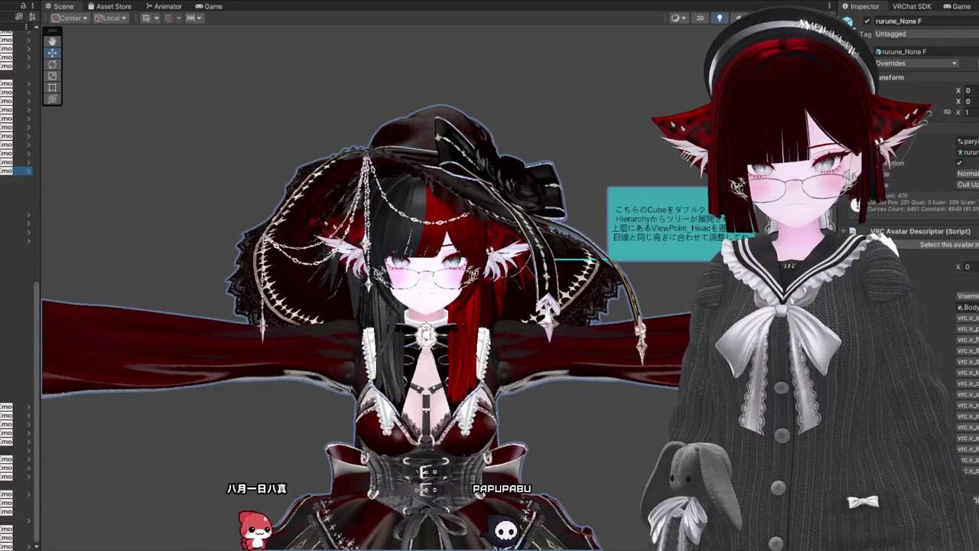
Step: Step through underwear, RedBlack and the avatar root in the Hierarchy, ending on New Toggle
{"action": "left_click", "coordinate": [0, 368]}
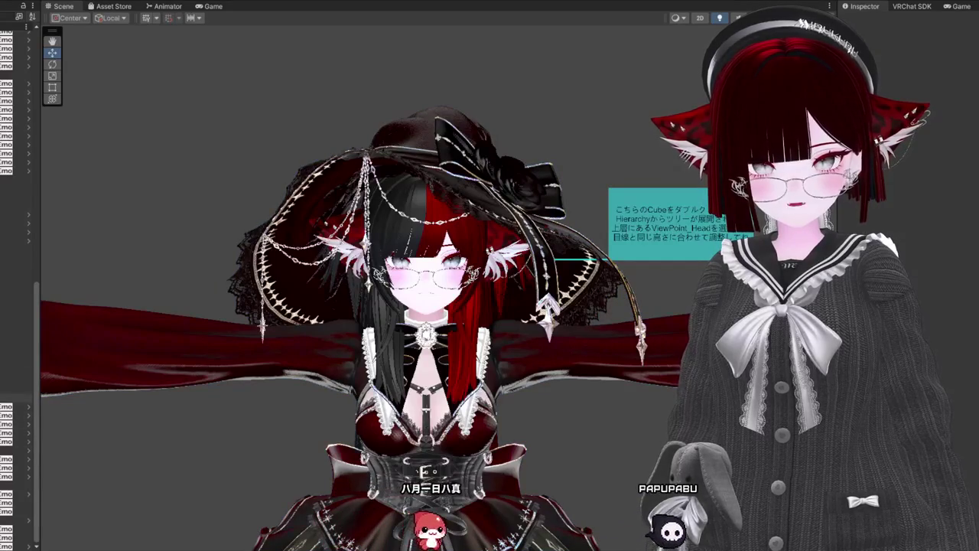
{"action": "left_click", "coordinate": [8, 397]}
{"action": "left_click", "coordinate": [7, 371]}
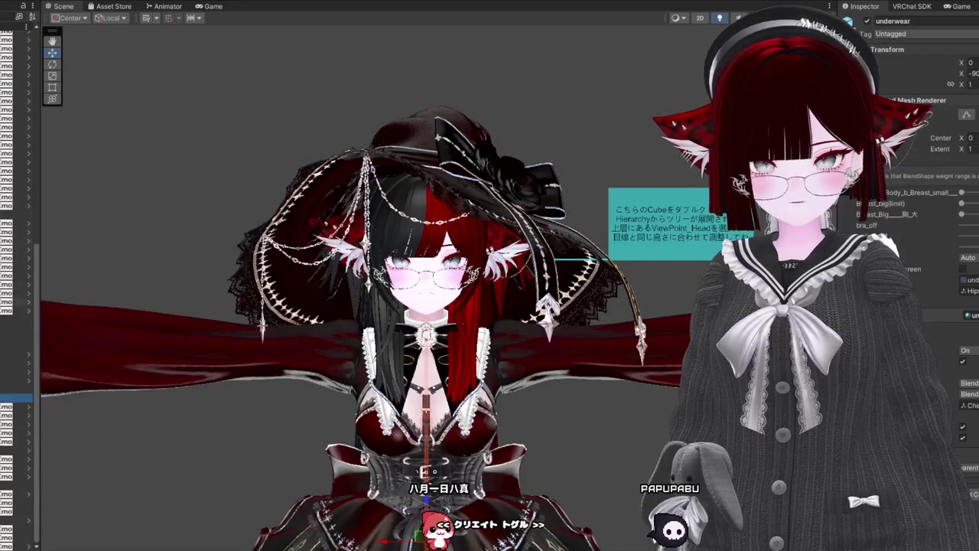
{"action": "left_click", "coordinate": [15, 380]}
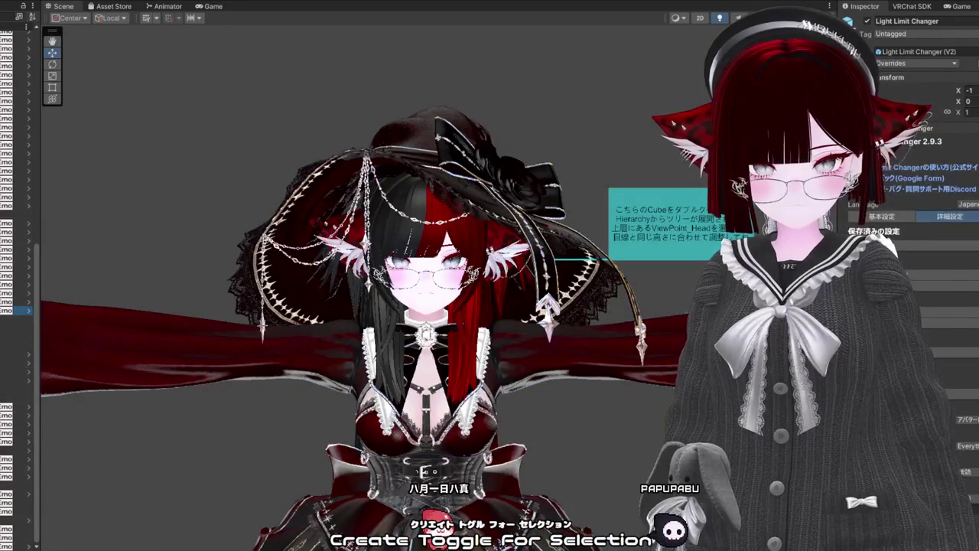
{"action": "left_click", "coordinate": [7, 310]}
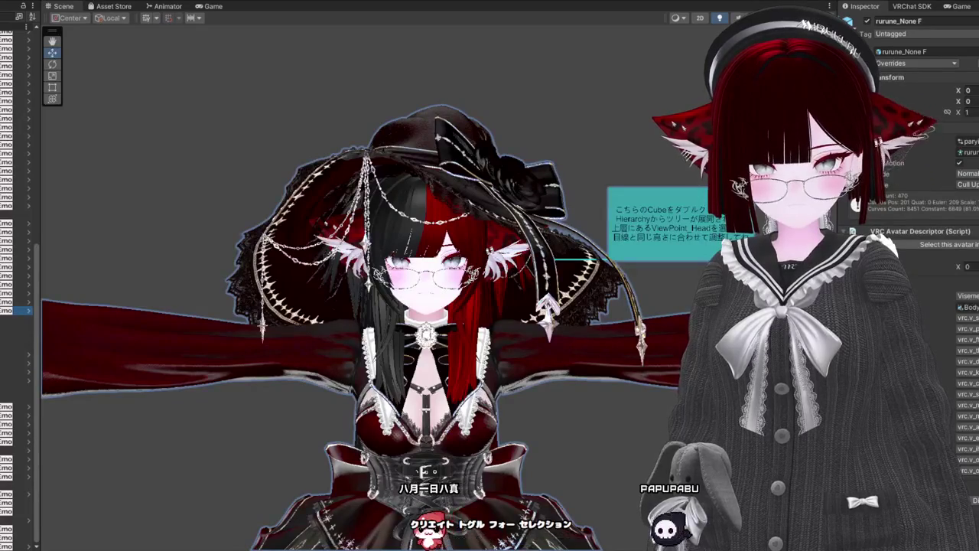
{"action": "left_click", "coordinate": [15, 380]}
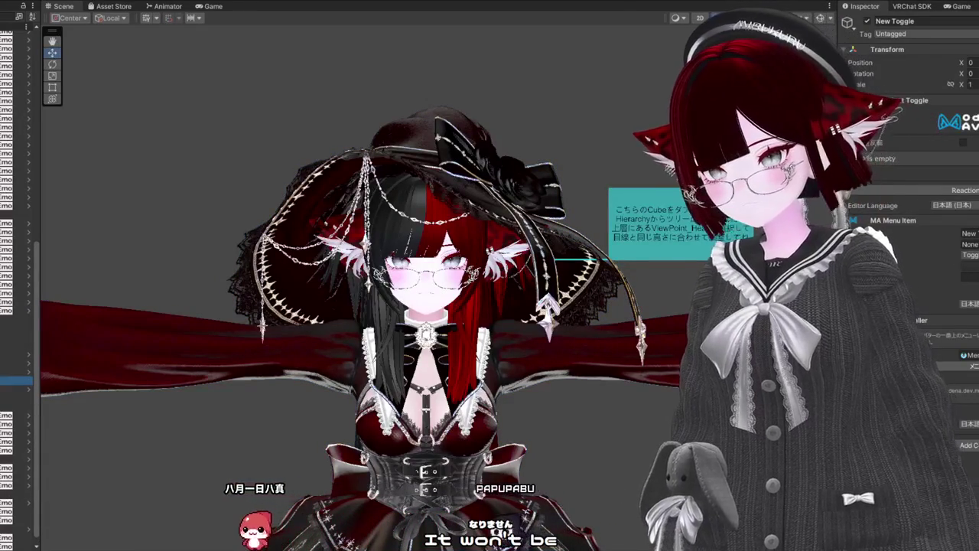
Step: Review New Toggle's settings, clear the selection and reselect the rurune_None F avatar root
{"action": "left_click", "coordinate": [956, 366]}
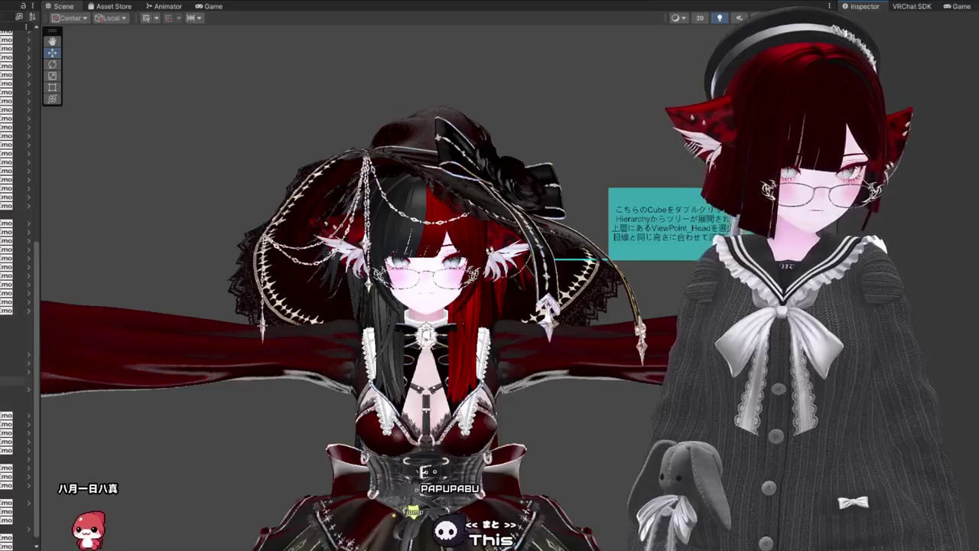
{"action": "left_click", "coordinate": [15, 380]}
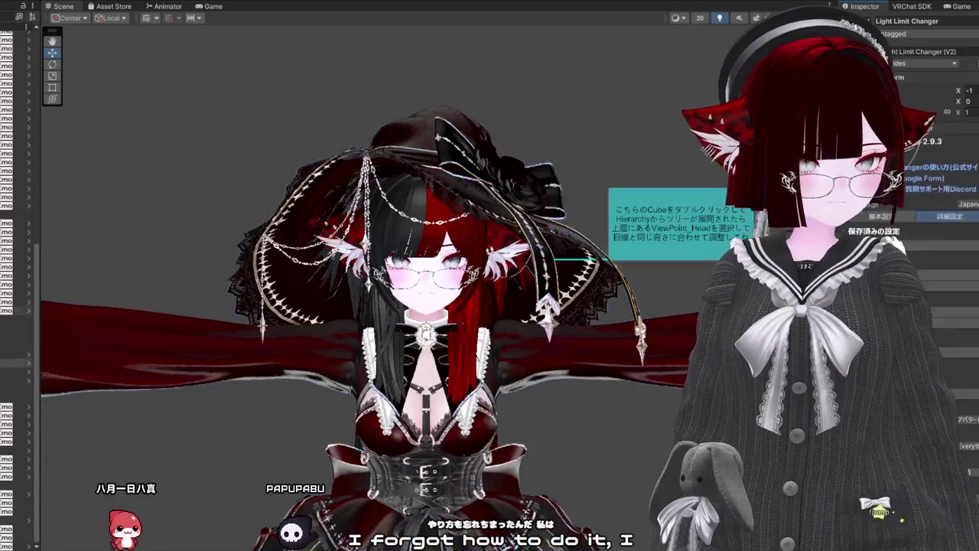
{"action": "left_click", "coordinate": [428, 344]}
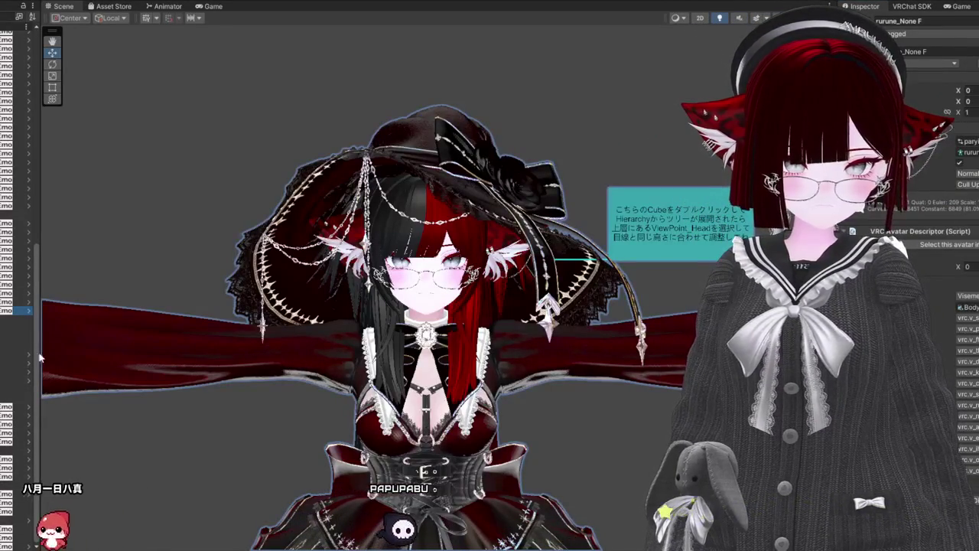
{"action": "left_click", "coordinate": [55, 396]}
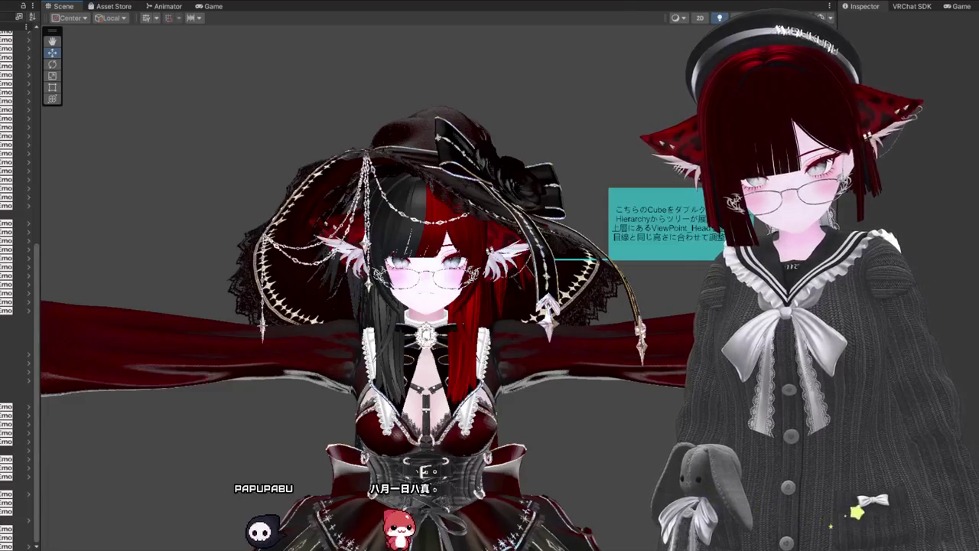
{"action": "left_click", "coordinate": [15, 310]}
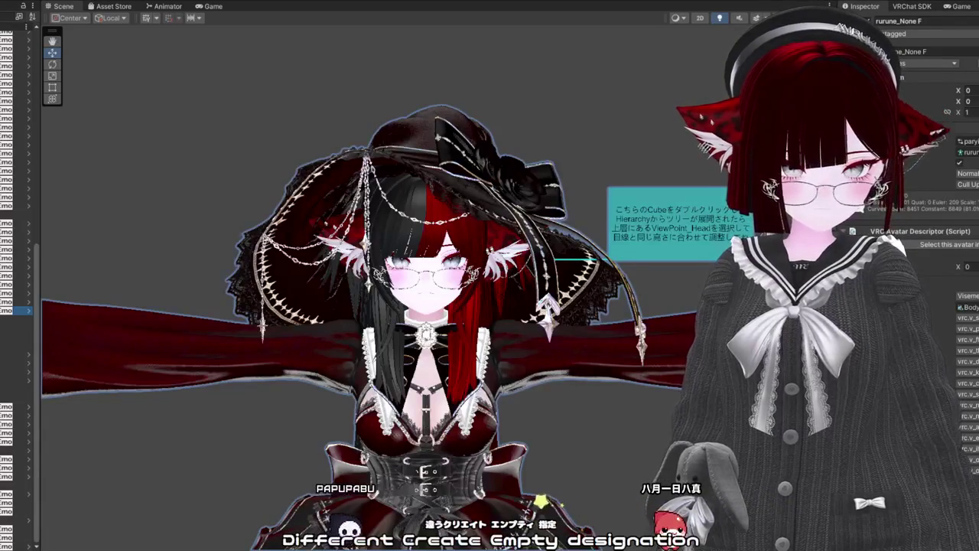
Step: Create an empty child under the avatar with an MA Menu Installer and Sub Menu item
{"action": "key", "text": "ctrl+shift+n"}
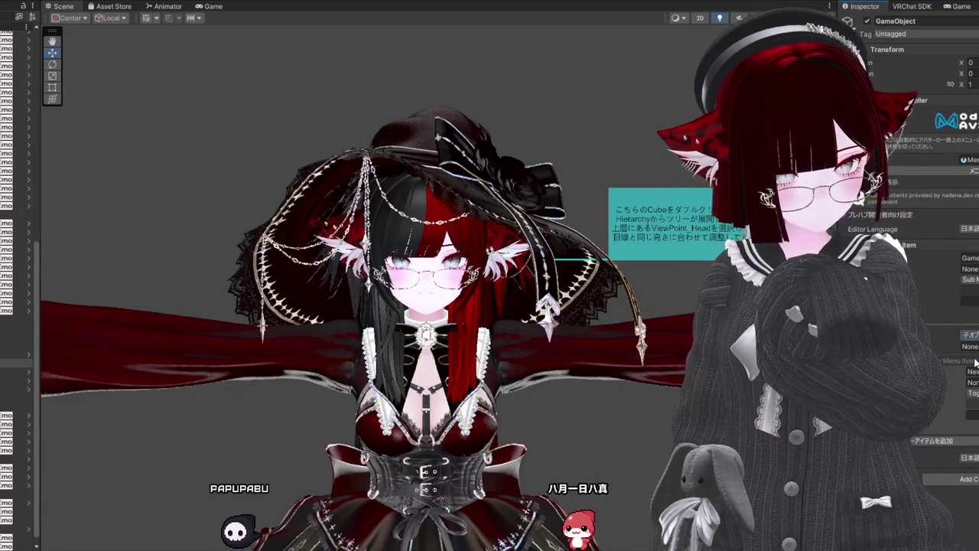
{"action": "left_click", "coordinate": [941, 441]}
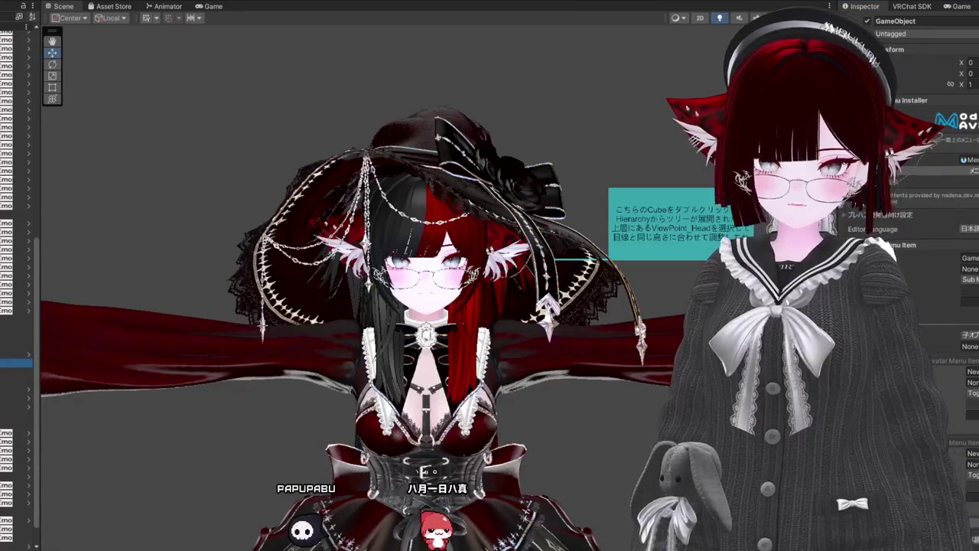
{"action": "scroll", "coordinate": [360, 291], "scroll_direction": "down", "scroll_amount": 5}
{"action": "scroll", "coordinate": [330, 197], "scroll_direction": "up", "scroll_amount": 10}
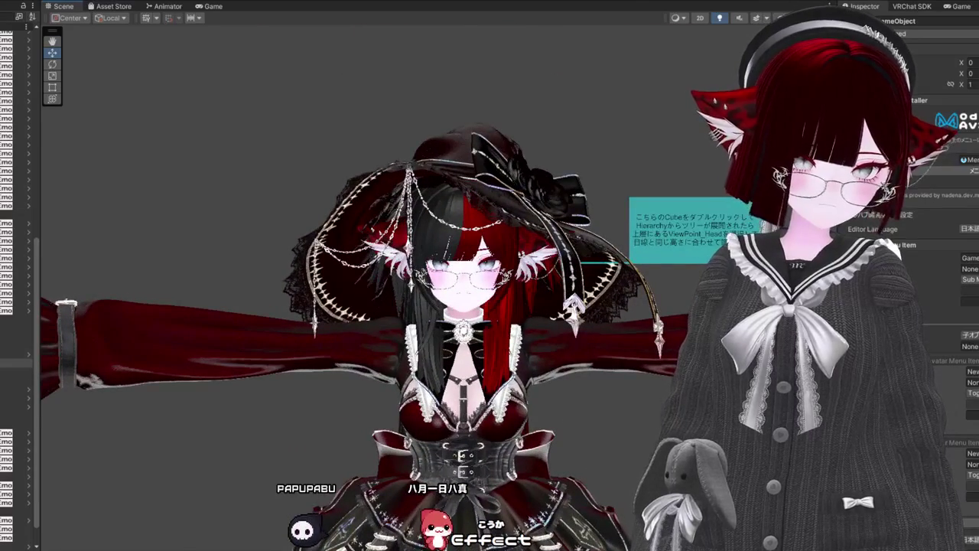
Step: Select the defo menu object and frame the view on the avatar's head
{"action": "left_click", "coordinate": [15, 363]}
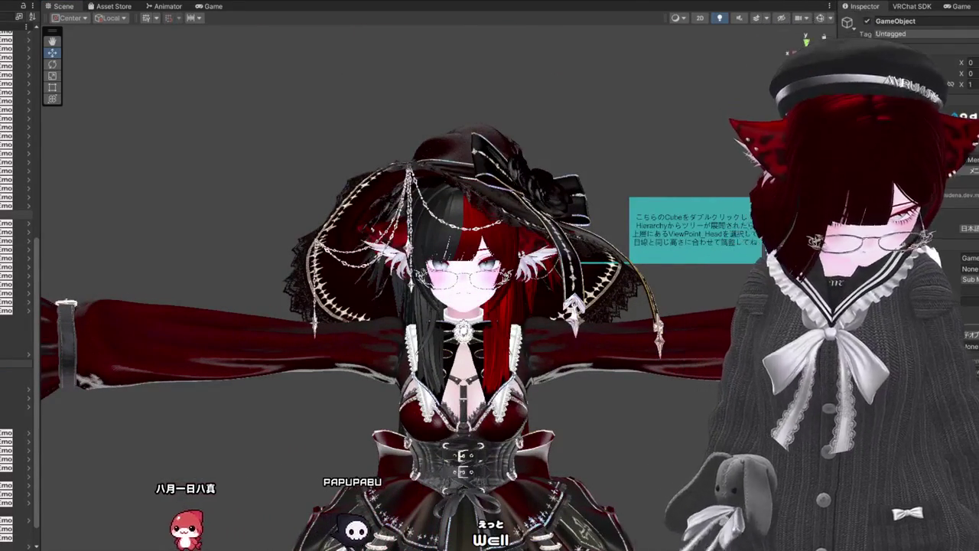
{"action": "left_click", "coordinate": [15, 353]}
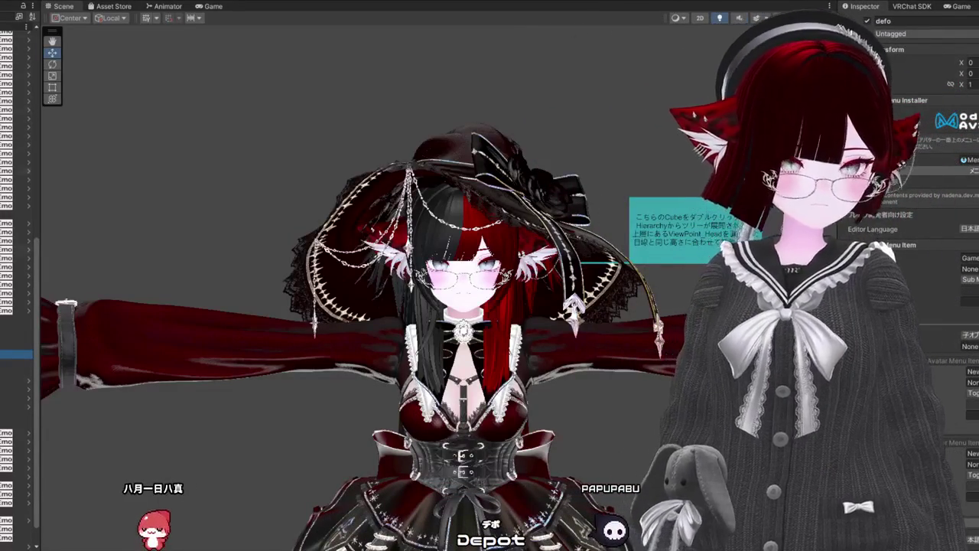
{"action": "key", "text": "f"}
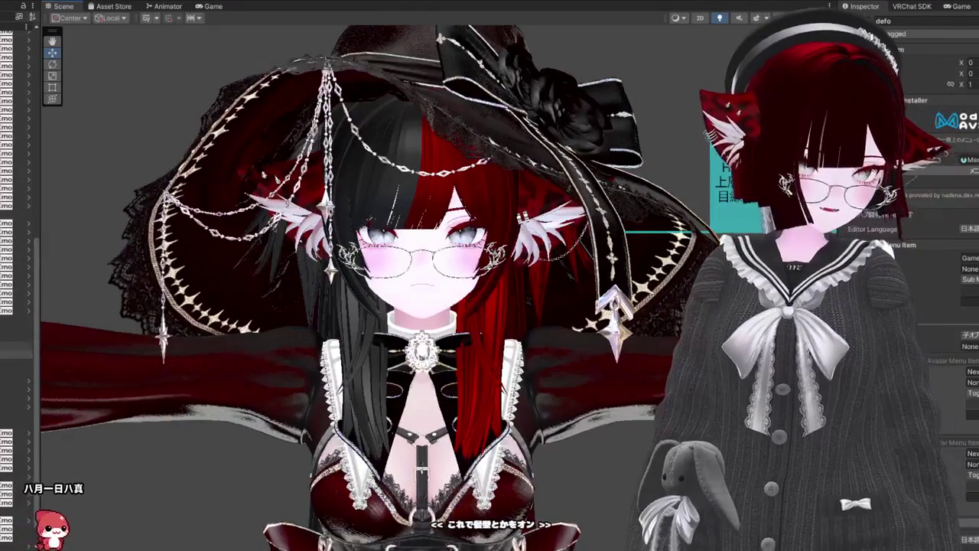
Step: Select the hair strands, then the New toggle object, and open its MA Object Toggle list
{"action": "left_click", "coordinate": [15, 364]}
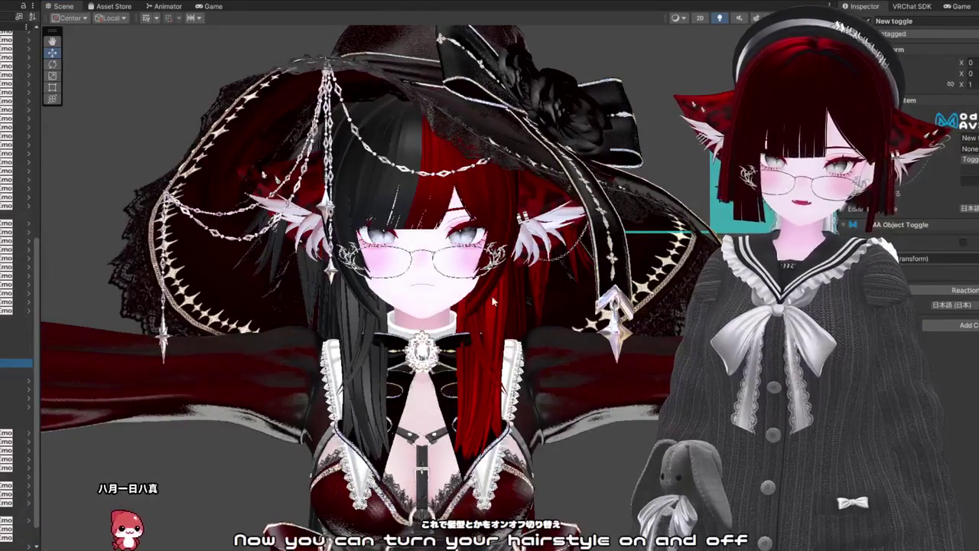
{"action": "left_click", "coordinate": [353, 305]}
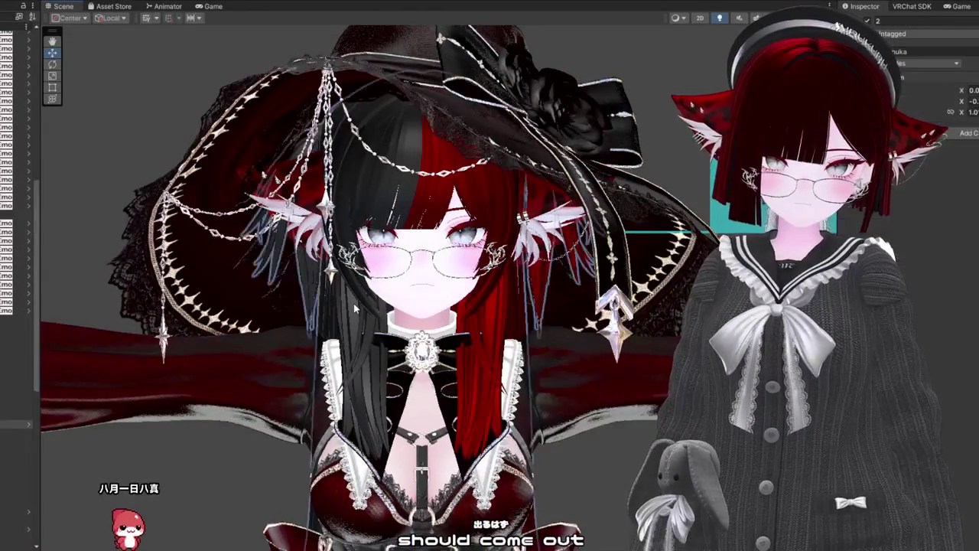
{"action": "scroll", "coordinate": [19, 276], "scroll_direction": "down", "scroll_amount": 10}
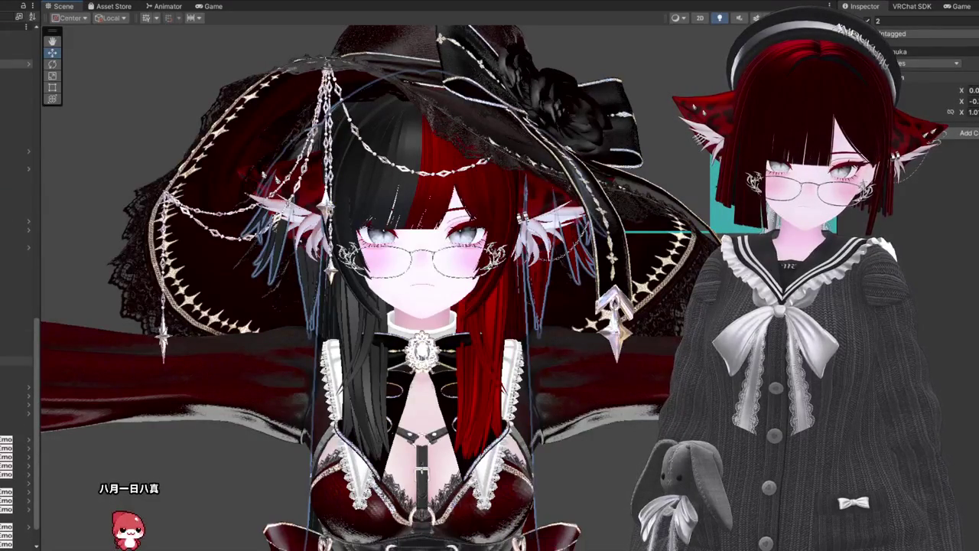
{"action": "left_click", "coordinate": [15, 369]}
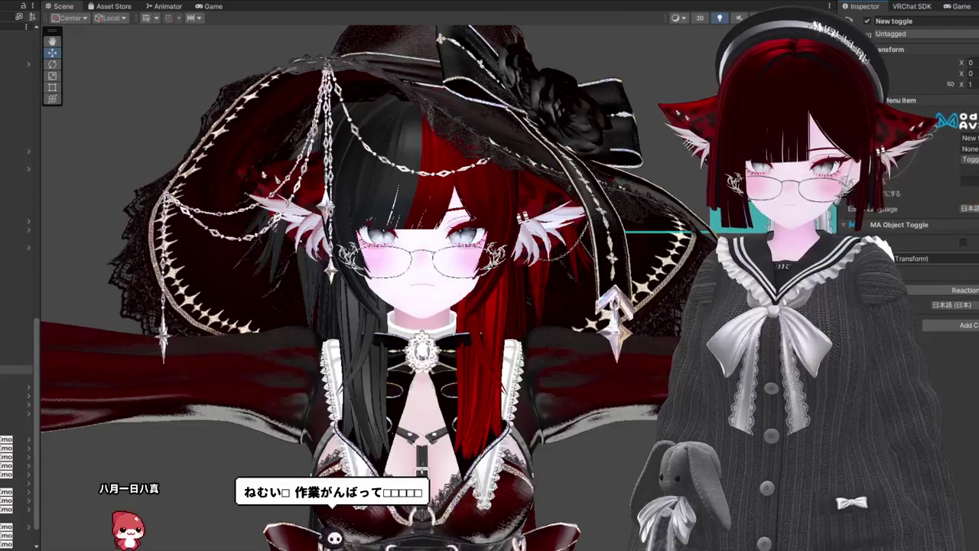
{"action": "left_click", "coordinate": [938, 249]}
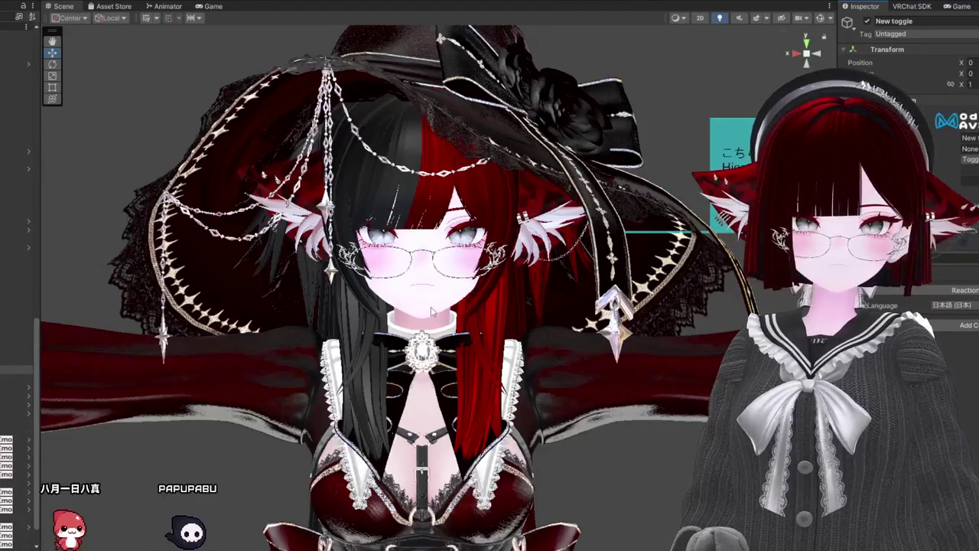
Step: Drag the chosen object from the Hierarchy into New toggle's MA Object Toggle list
{"action": "scroll", "coordinate": [433, 310], "scroll_direction": "down", "scroll_amount": 1}
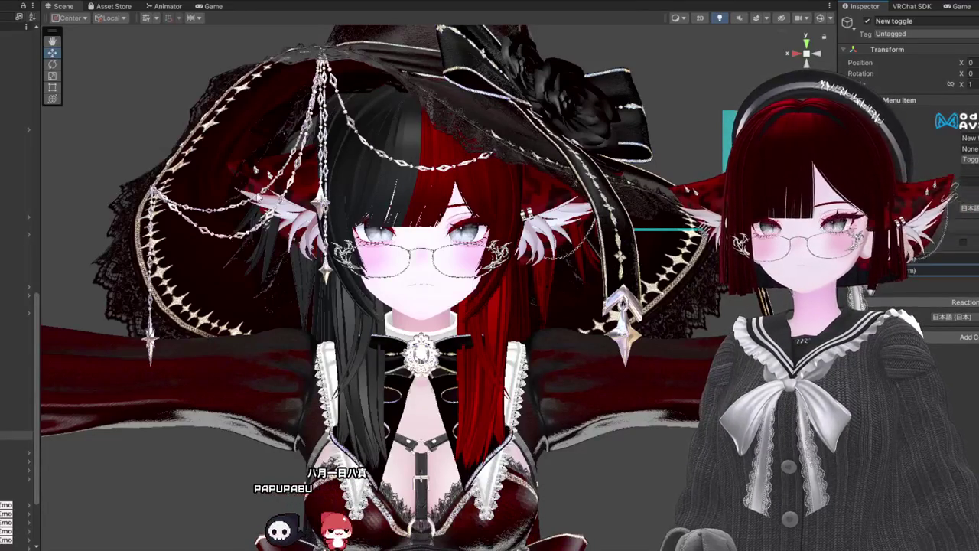
{"action": "left_click", "coordinate": [951, 282]}
{"action": "left_click", "coordinate": [951, 282]}
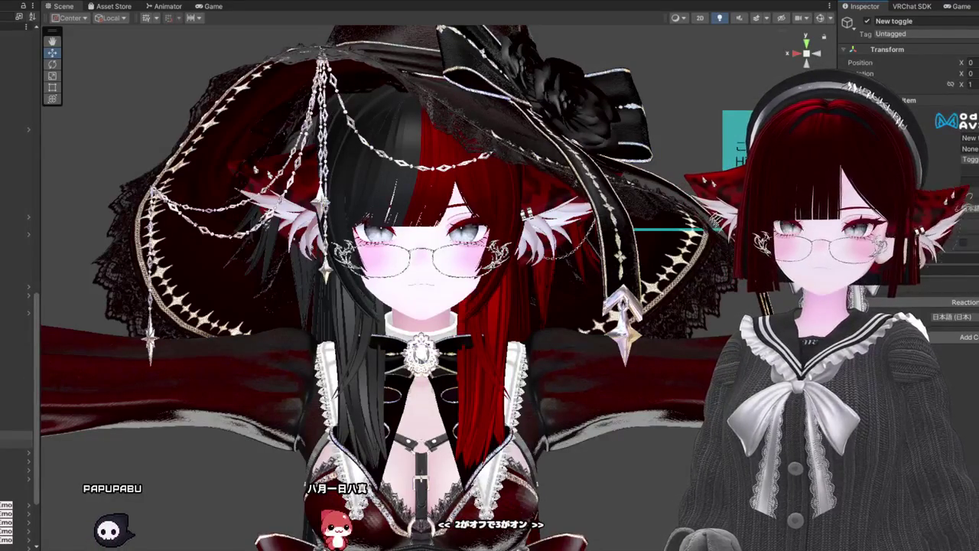
{"action": "left_click", "coordinate": [15, 443]}
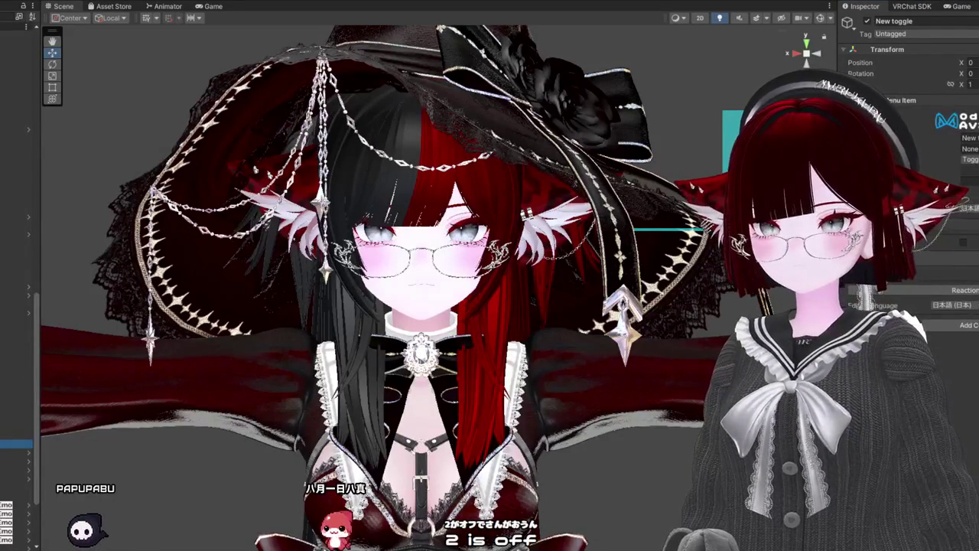
{"action": "left_click_drag", "start_coordinate": [15, 444], "coordinate": [918, 259]}
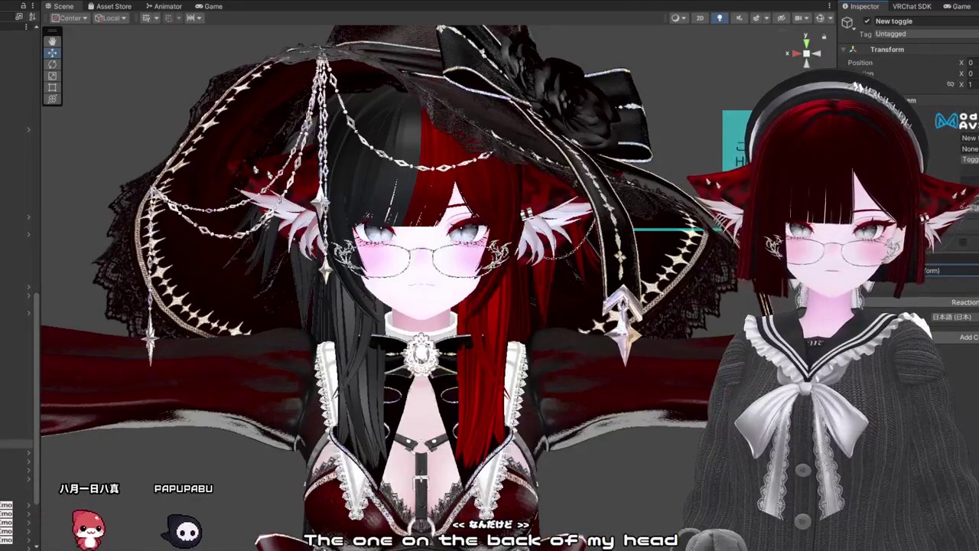
Step: Check defo and New toggle, select pattun (1), and bring up the VRChat SDK builder page
{"action": "left_click", "coordinate": [466, 428]}
{"action": "left_click", "coordinate": [466, 452]}
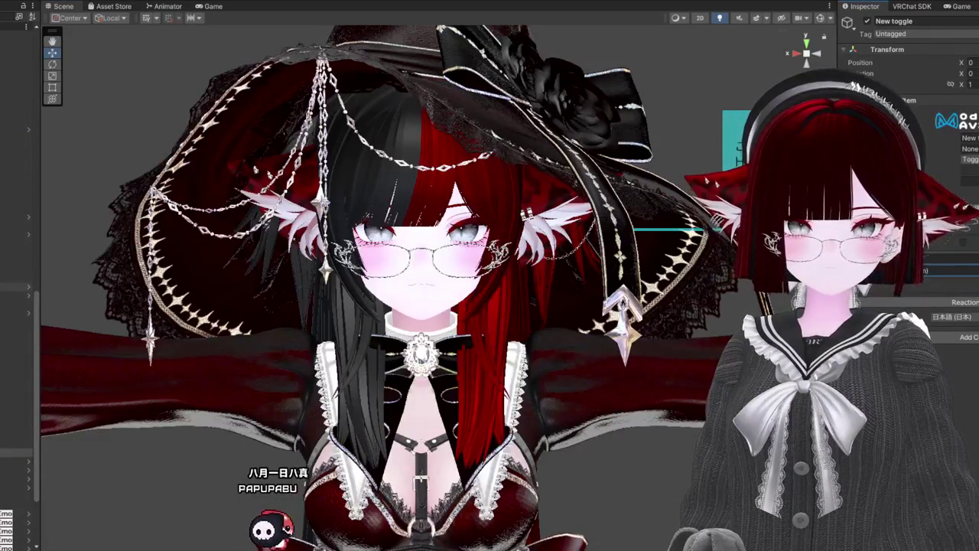
{"action": "left_click", "coordinate": [16, 304]}
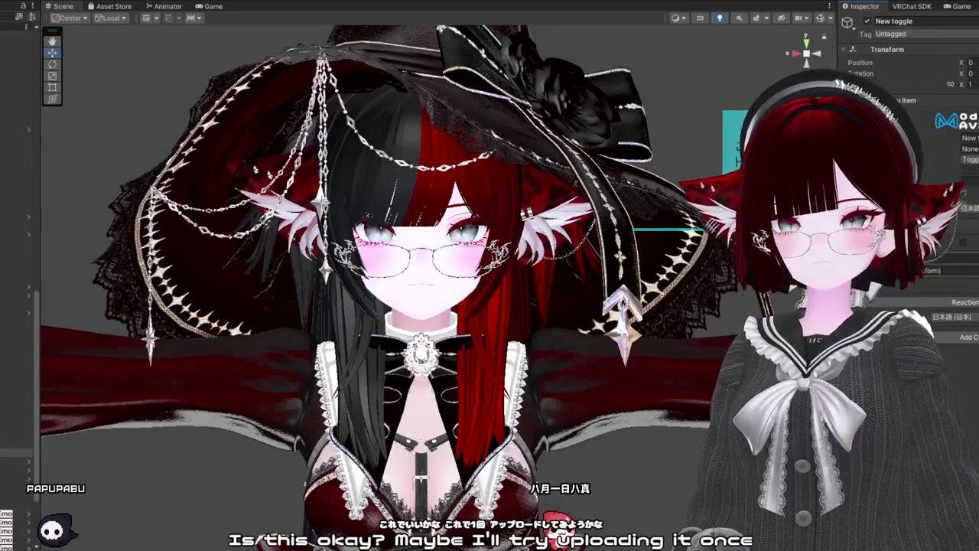
{"action": "left_click", "coordinate": [918, 6]}
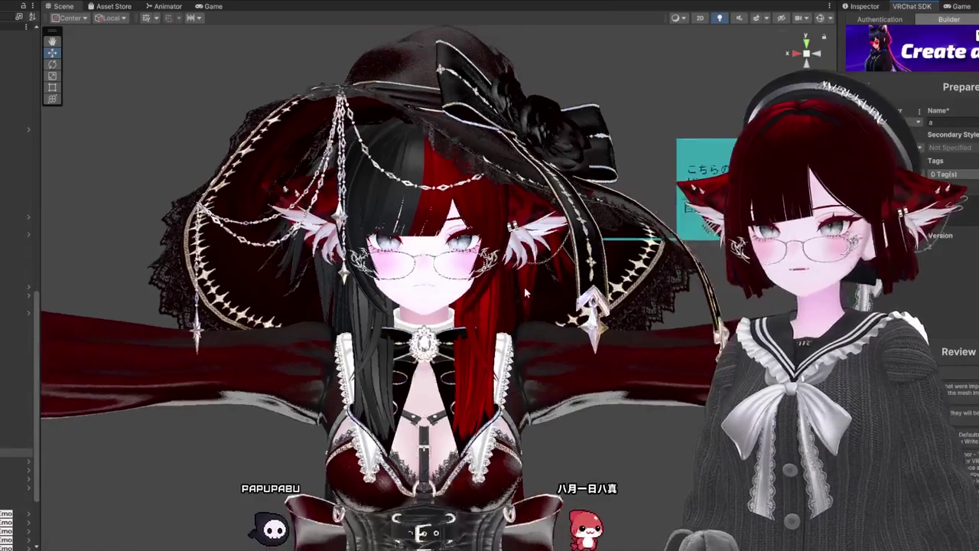
Step: Pan down to the skirt and tail, then add a new toggle menu item under defo
{"action": "left_click_drag", "start_coordinate": [524, 286], "coordinate": [517, 3]}
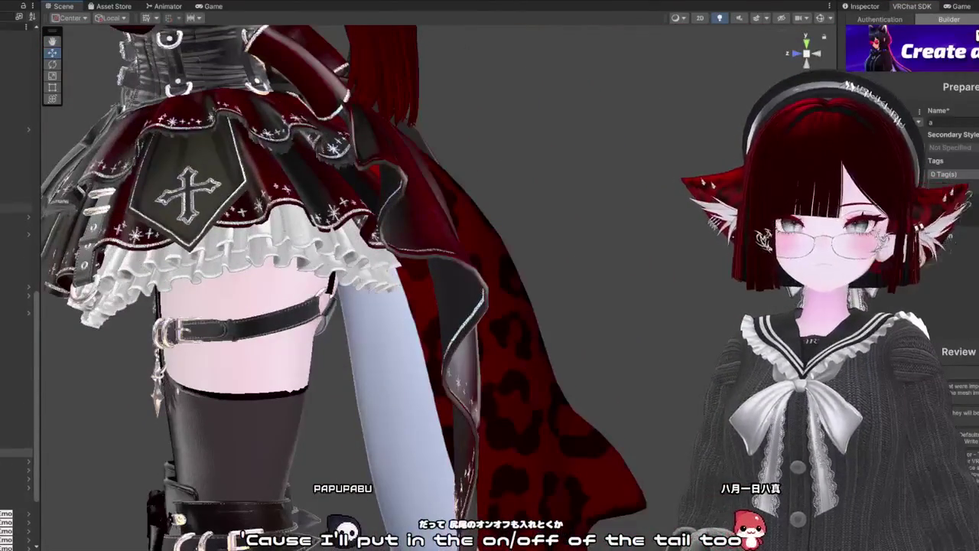
{"action": "scroll", "coordinate": [15, 290], "scroll_direction": "up", "scroll_amount": 10}
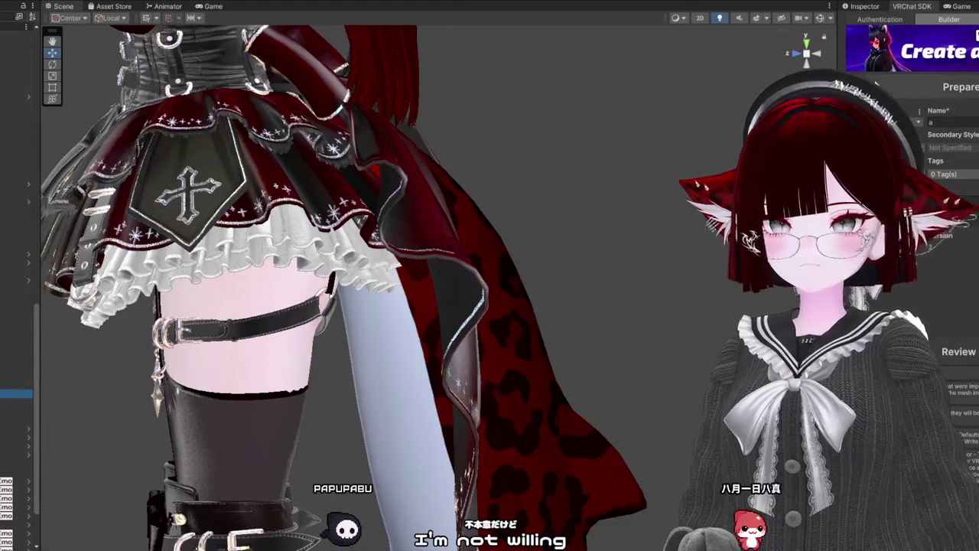
{"action": "left_click", "coordinate": [864, 6]}
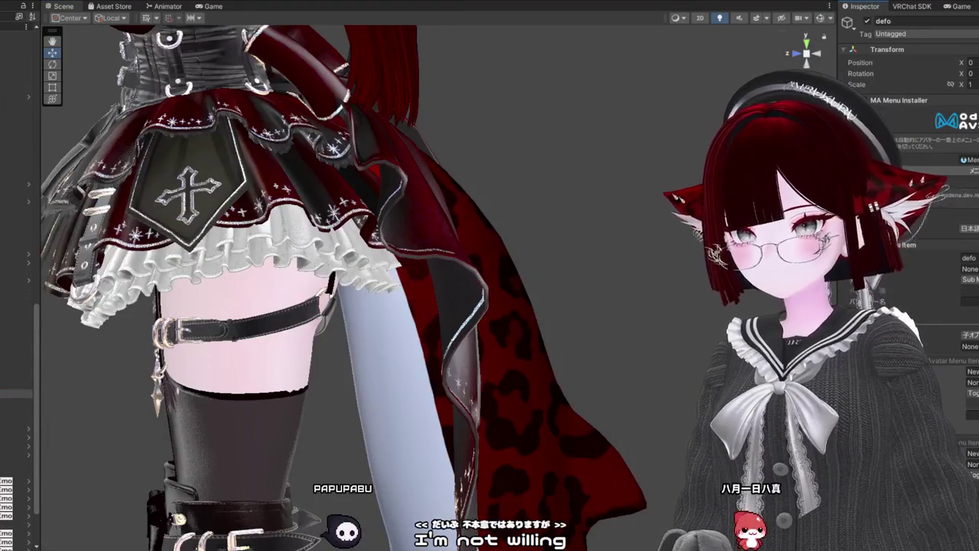
{"action": "left_click", "coordinate": [899, 289]}
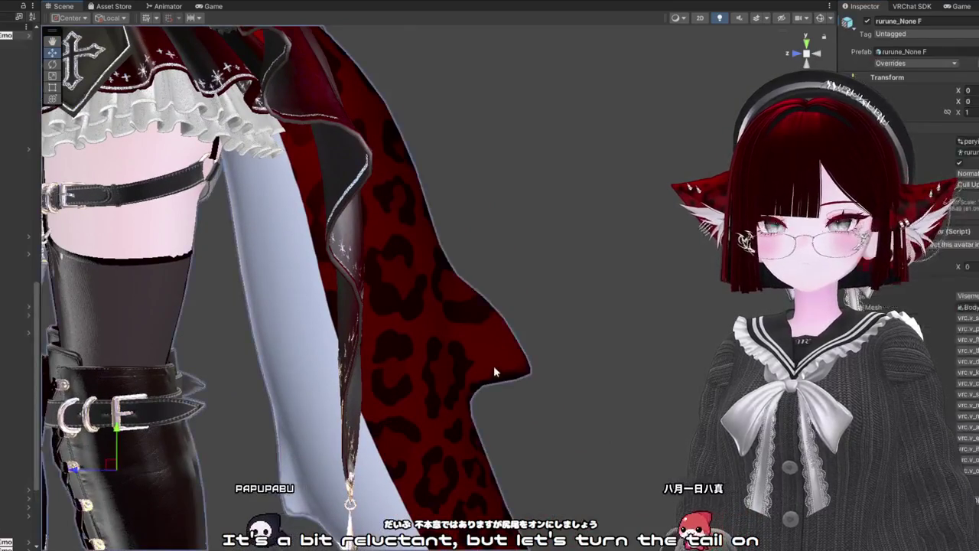
Step: Assign the sharktail object to the New toggle's object list, then go back to the VRChat SDK builder
{"action": "left_click", "coordinate": [461, 378]}
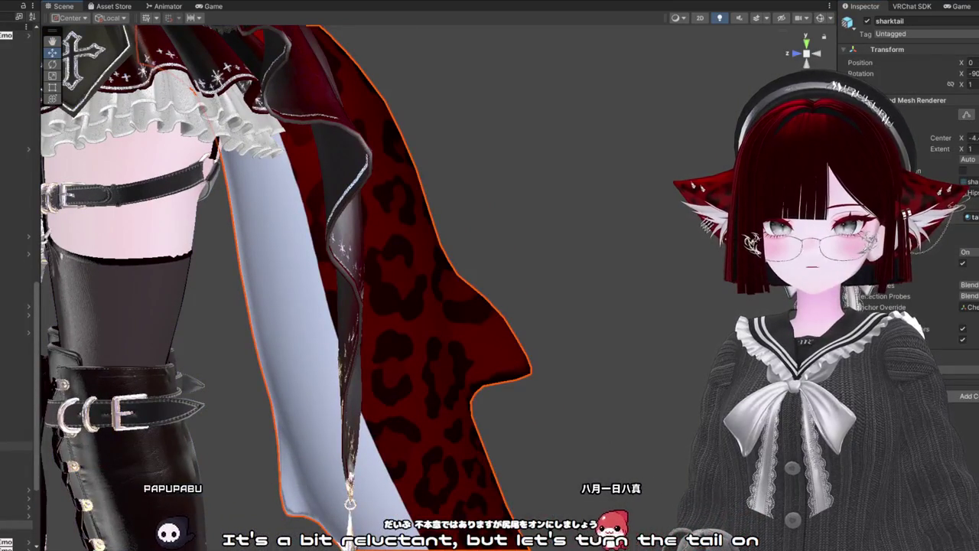
{"action": "left_click", "coordinate": [15, 480]}
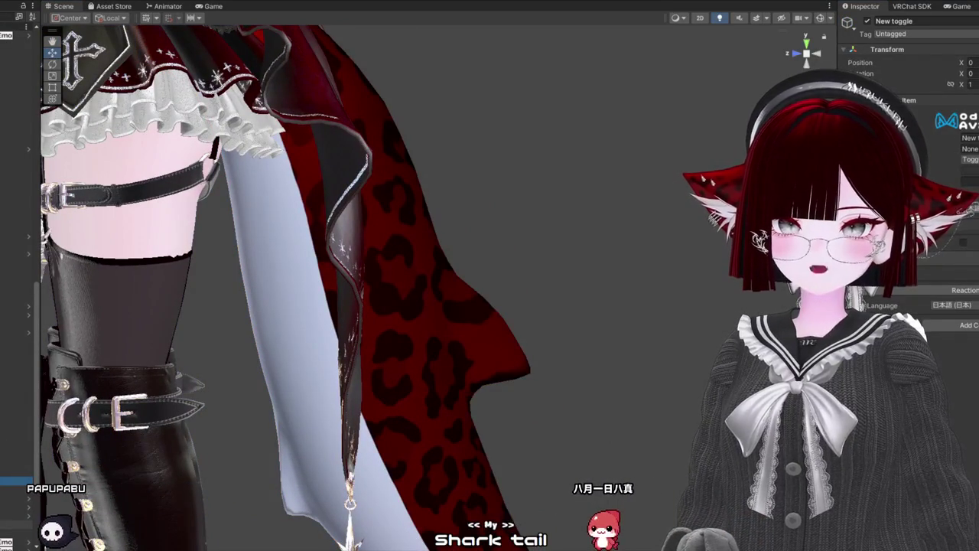
{"action": "left_click", "coordinate": [16, 481]}
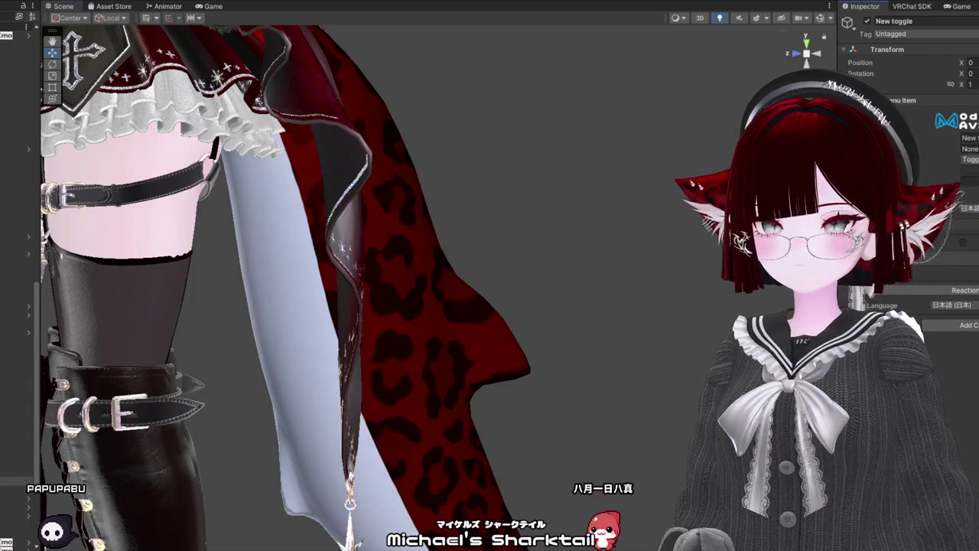
{"action": "scroll", "coordinate": [15, 306], "scroll_direction": "down", "scroll_amount": 3}
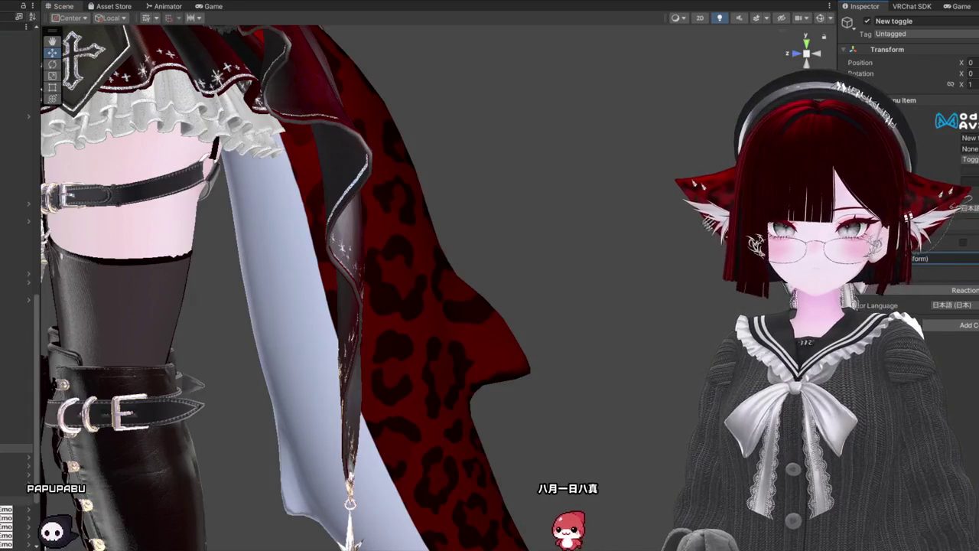
{"action": "left_click_drag", "start_coordinate": [16, 459], "coordinate": [949, 259]}
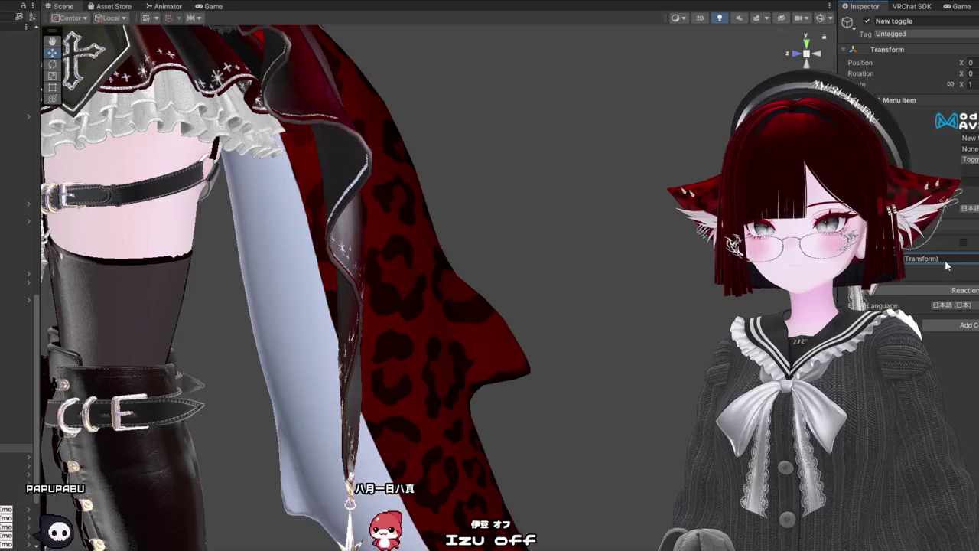
{"action": "left_click_drag", "start_coordinate": [524, 459], "coordinate": [524, 375]}
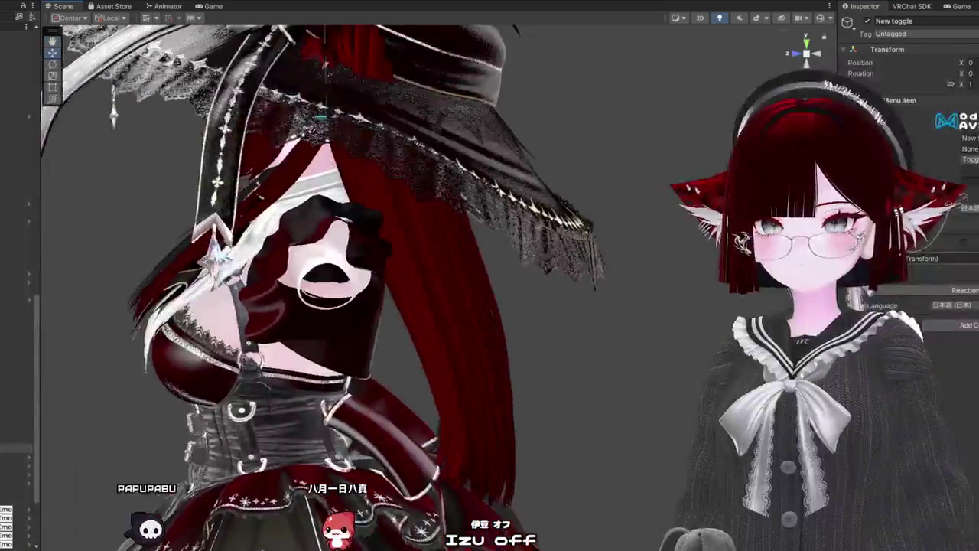
{"action": "left_click", "coordinate": [928, 8]}
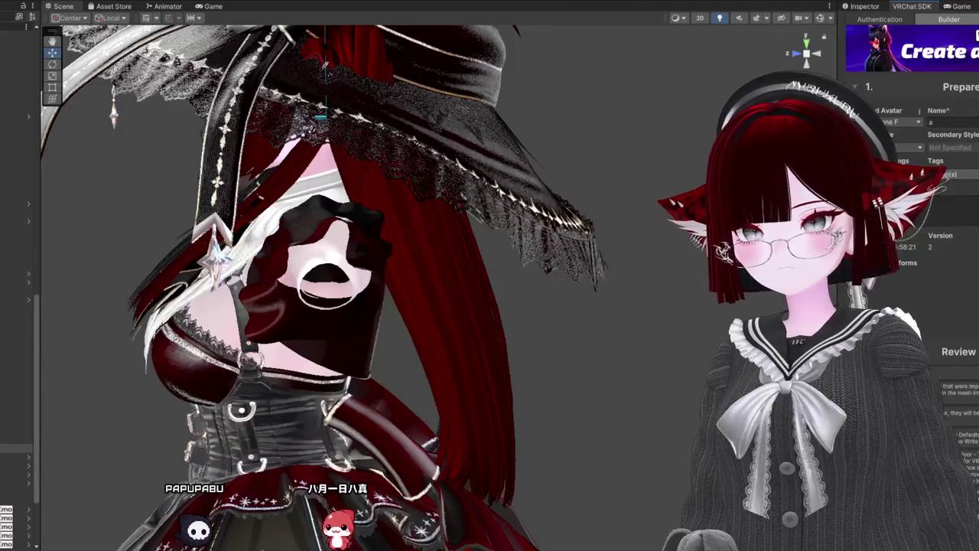
Step: Orbit and zoom onto the avatar's face and witch hat, then select the whole avatar
{"action": "mouse_move", "coordinate": [428, 382]}
{"action": "left_mouse_down"}
{"action": "mouse_move", "coordinate": [492, 404]}
{"action": "mouse_move", "coordinate": [379, 391]}
{"action": "left_mouse_up"}
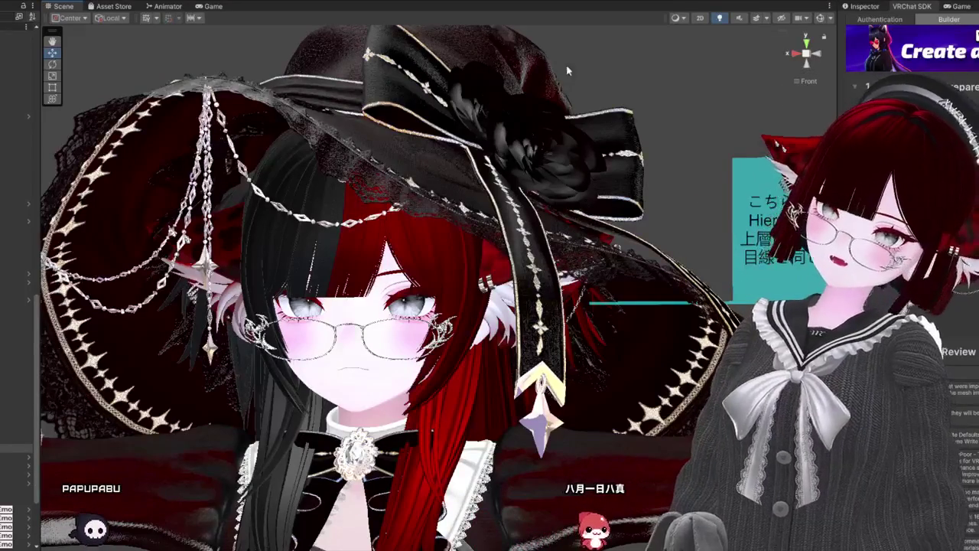
{"action": "scroll", "coordinate": [532, 96], "scroll_direction": "down", "scroll_amount": 3}
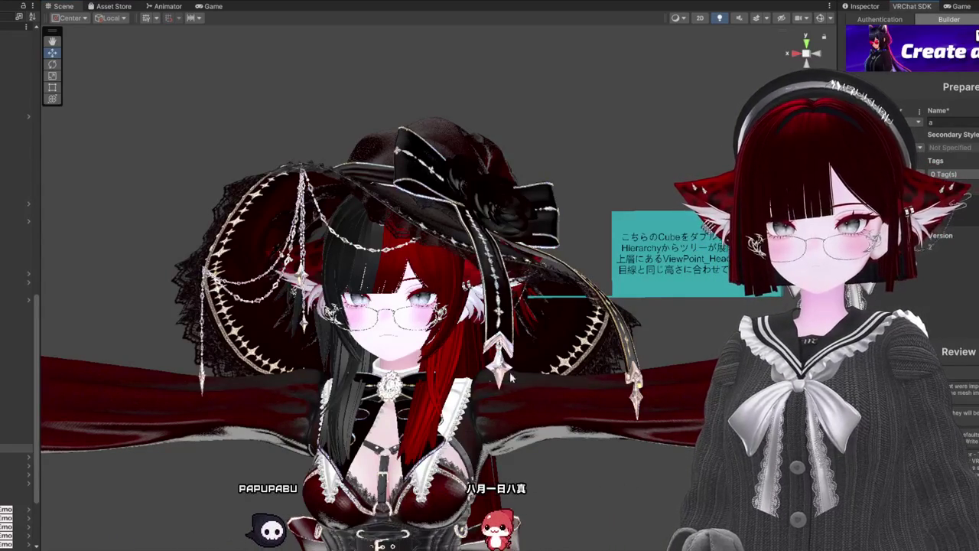
{"action": "scroll", "coordinate": [511, 377], "scroll_direction": "up", "scroll_amount": 4}
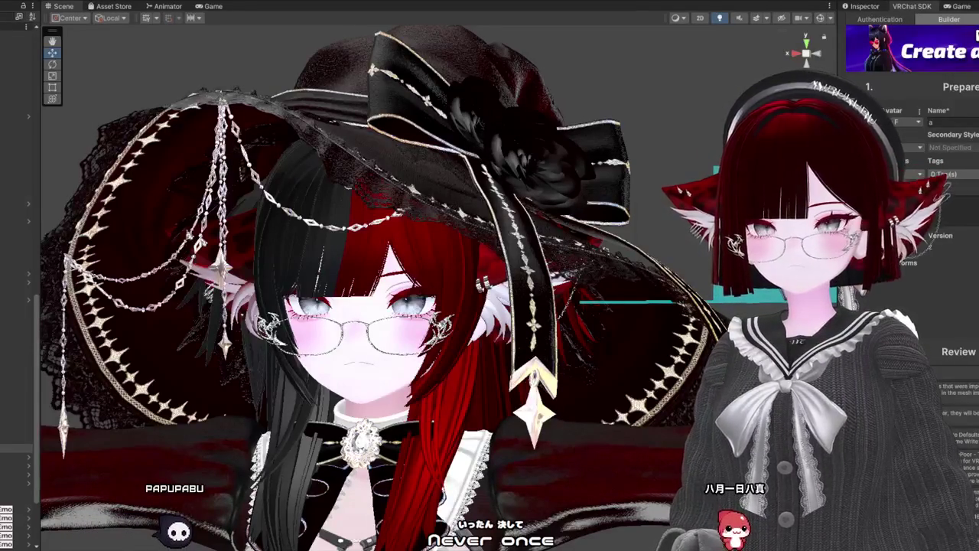
{"action": "left_click", "coordinate": [16, 299]}
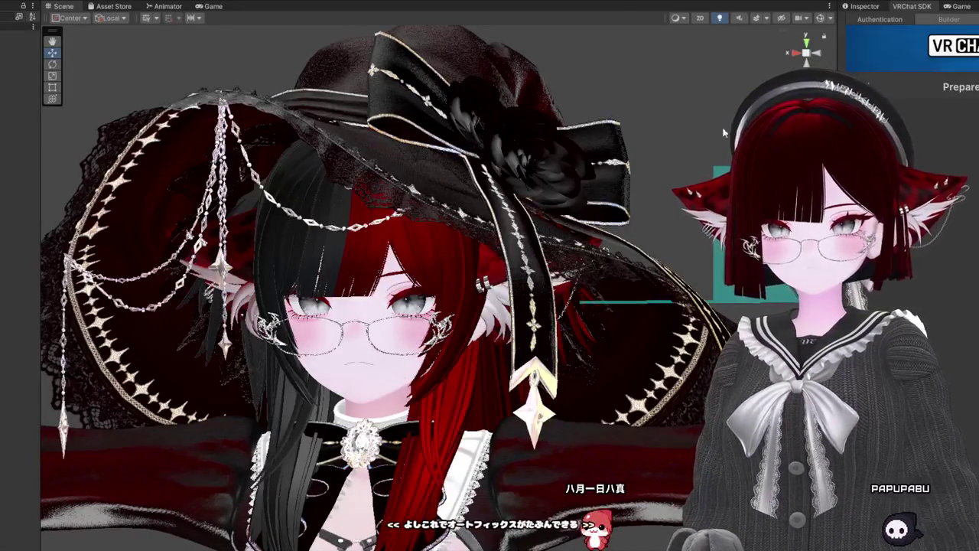
Step: Check the VRChat SDK login status, then expand and select the rurune_None F avatar root in the Hierarchy
{"action": "left_click", "coordinate": [892, 20]}
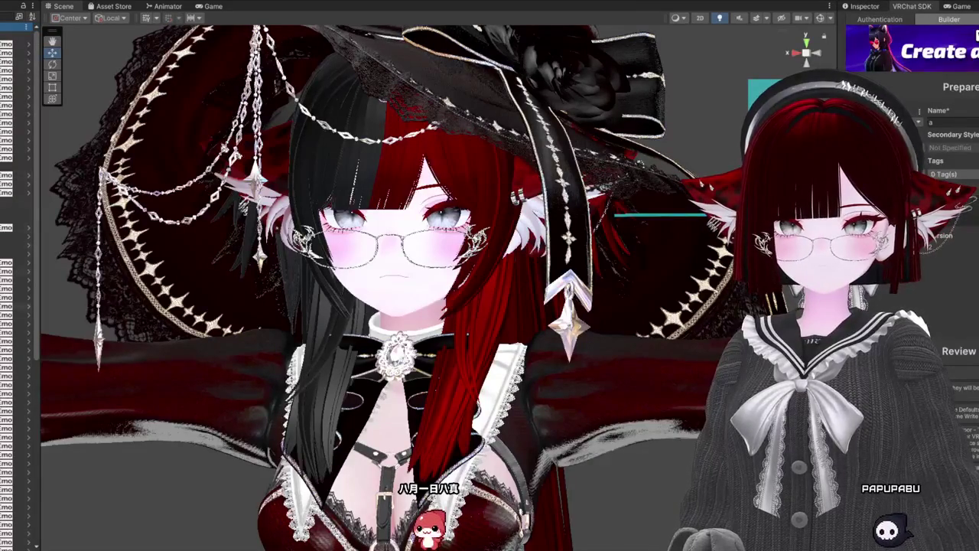
{"action": "scroll", "coordinate": [15, 291], "scroll_direction": "down", "scroll_amount": 5}
{"action": "left_click", "coordinate": [28, 300]}
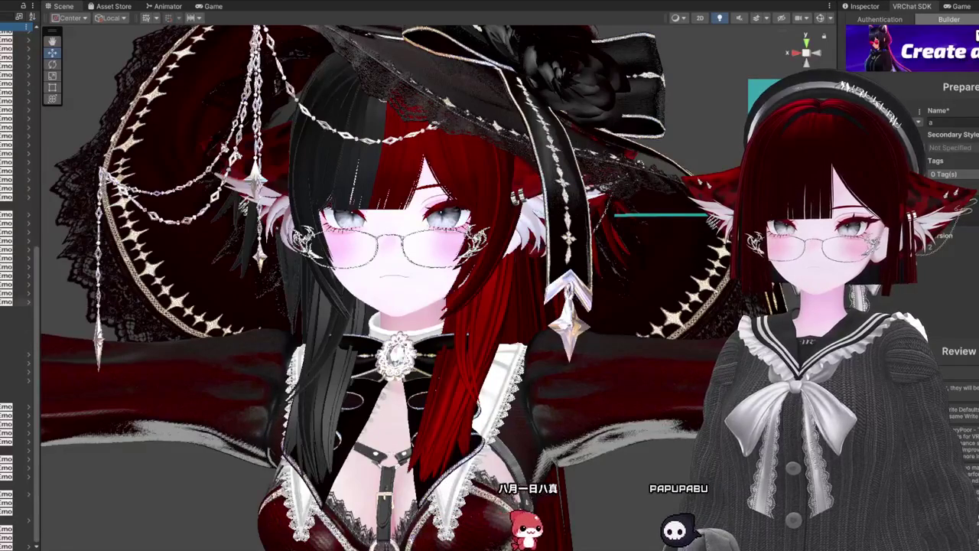
{"action": "left_click", "coordinate": [394, 254]}
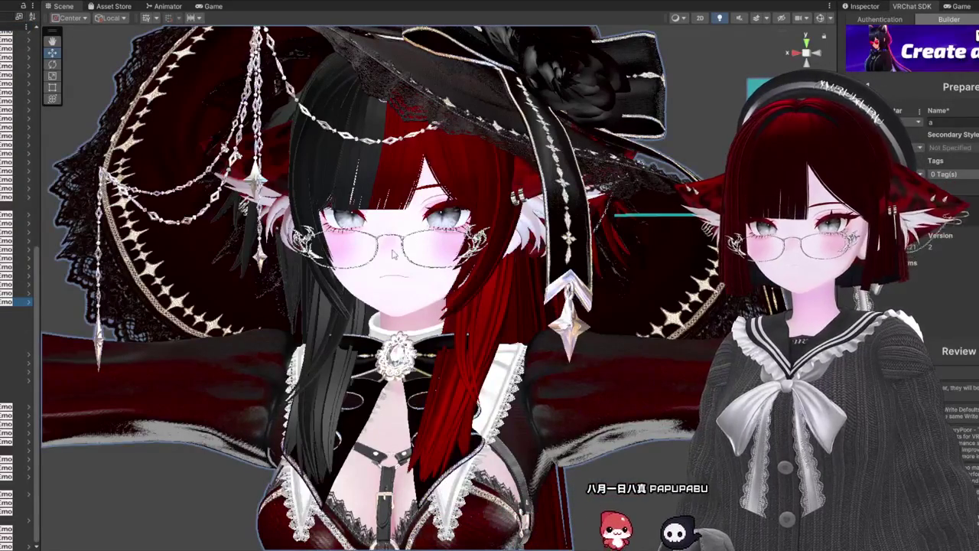
{"action": "left_click", "coordinate": [864, 7]}
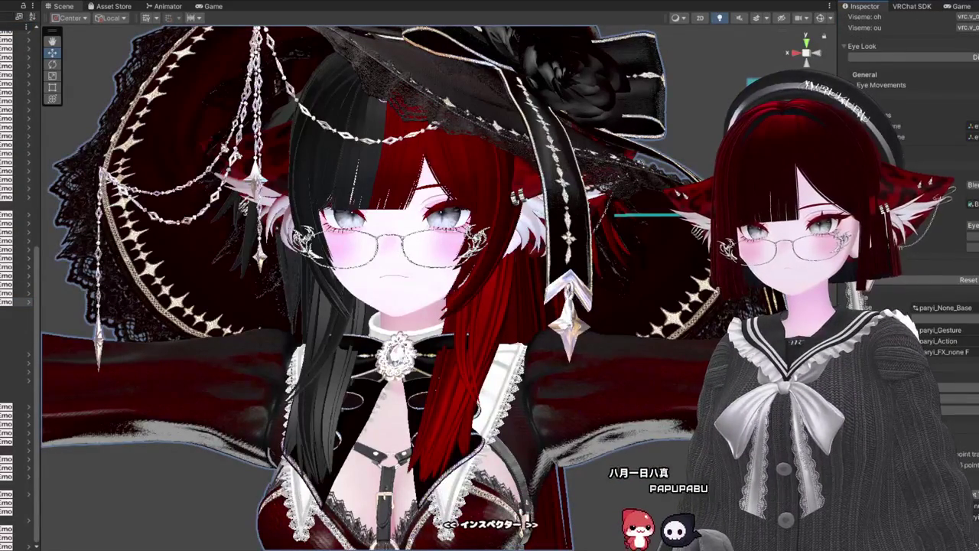
Step: Review the Avatar Descriptor's paryi layers, then return to the SDK Builder and edit the avatar Name field
{"action": "scroll", "coordinate": [910, 229], "scroll_direction": "up", "scroll_amount": 1}
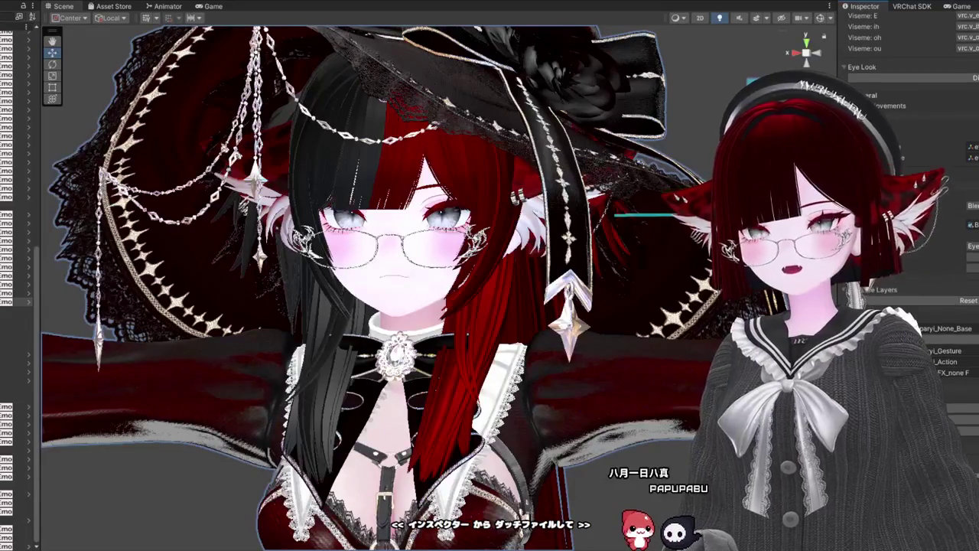
{"action": "left_click", "coordinate": [910, 7]}
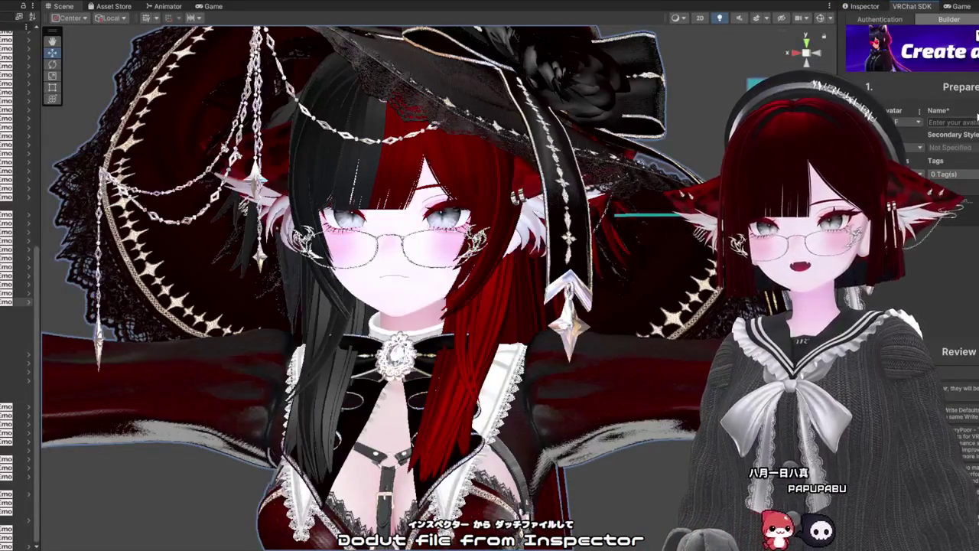
{"action": "left_click", "coordinate": [977, 124]}
{"action": "type", "text": "a"}
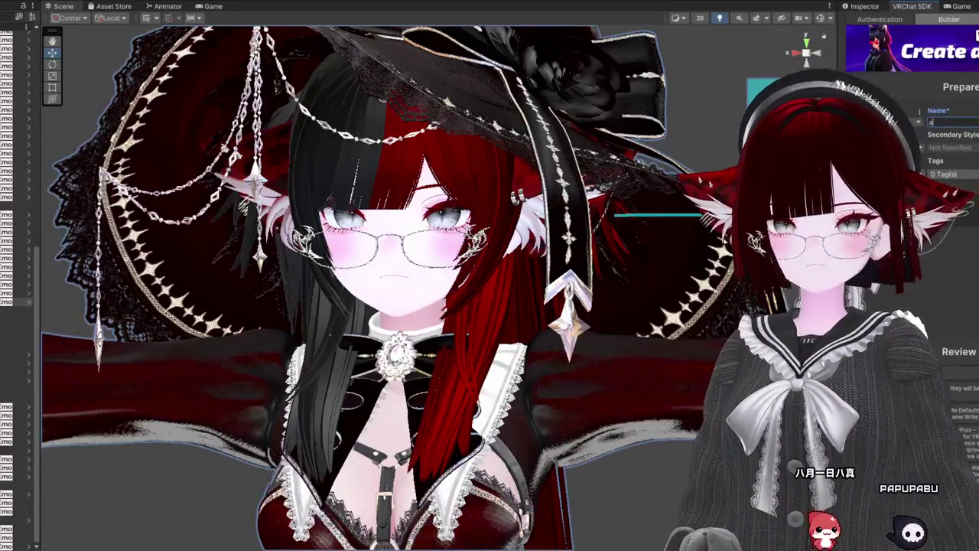
{"action": "scroll", "coordinate": [941, 191], "scroll_direction": "down", "scroll_amount": 3}
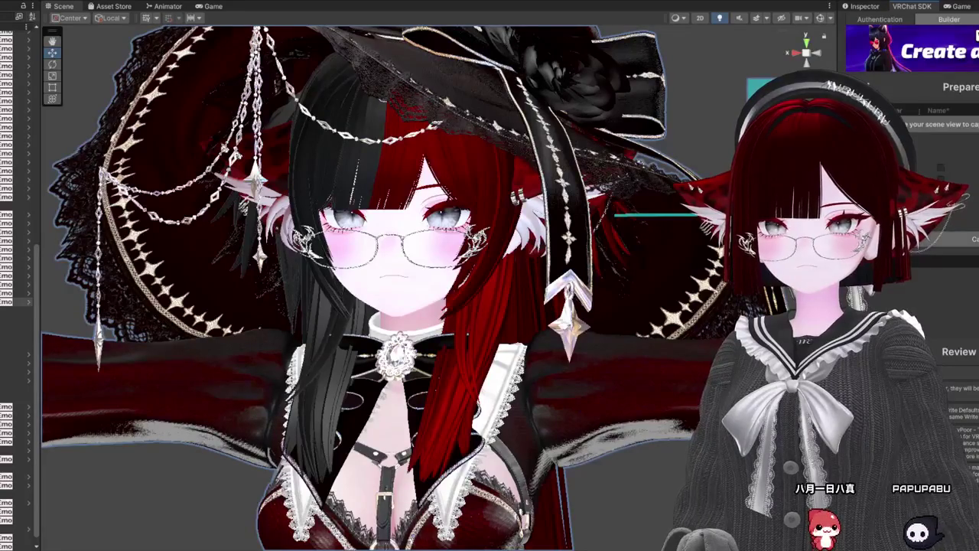
{"action": "scroll", "coordinate": [941, 153], "scroll_direction": "up", "scroll_amount": 3}
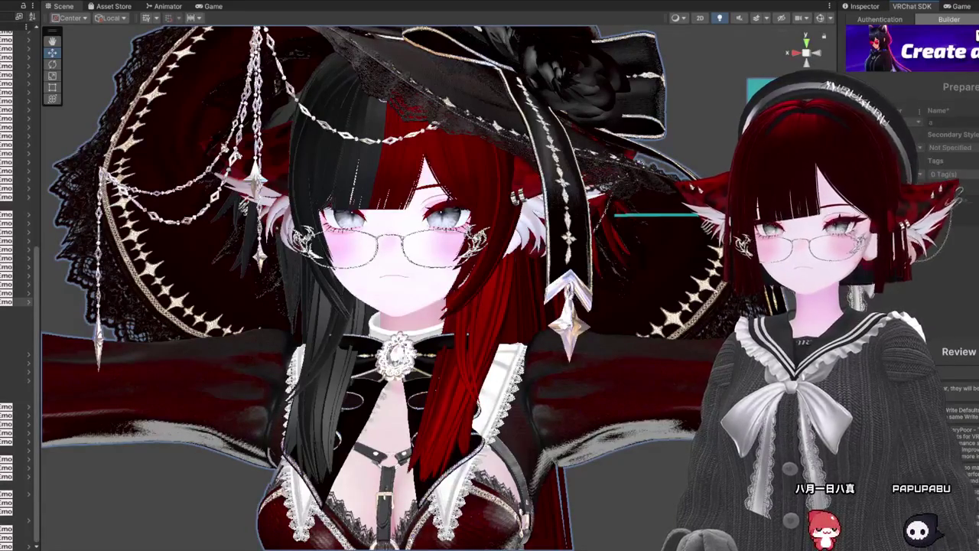